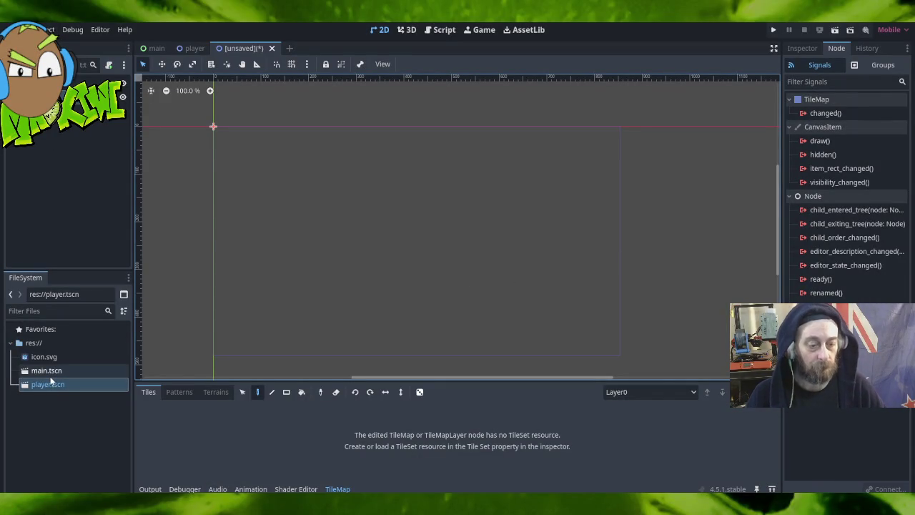
Paste the TileMap node back into the unsaved scene and show its properties in the Inspector.
click(49, 370)
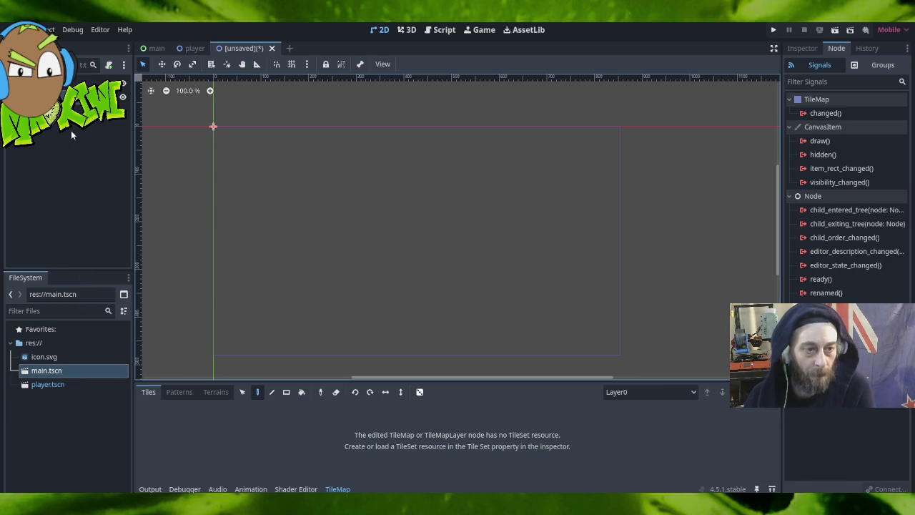
click(92, 81)
click(93, 81)
click(74, 82)
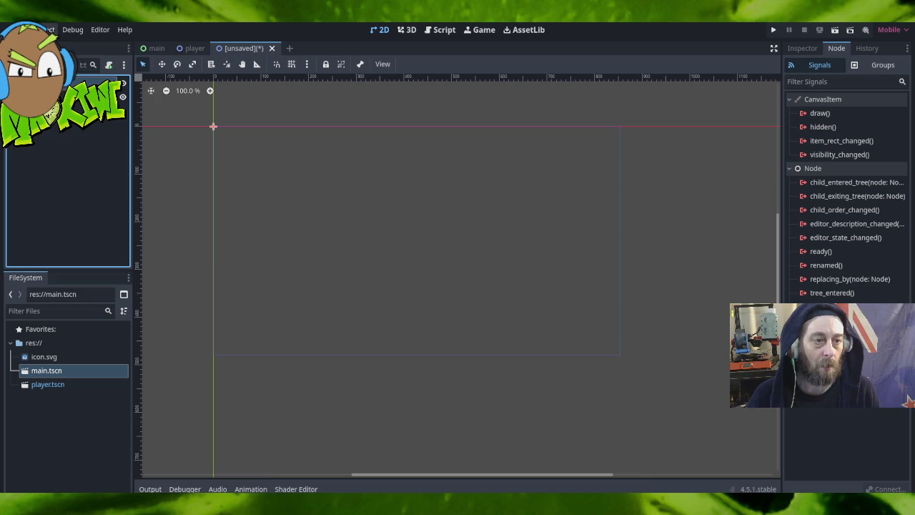
click(16, 29)
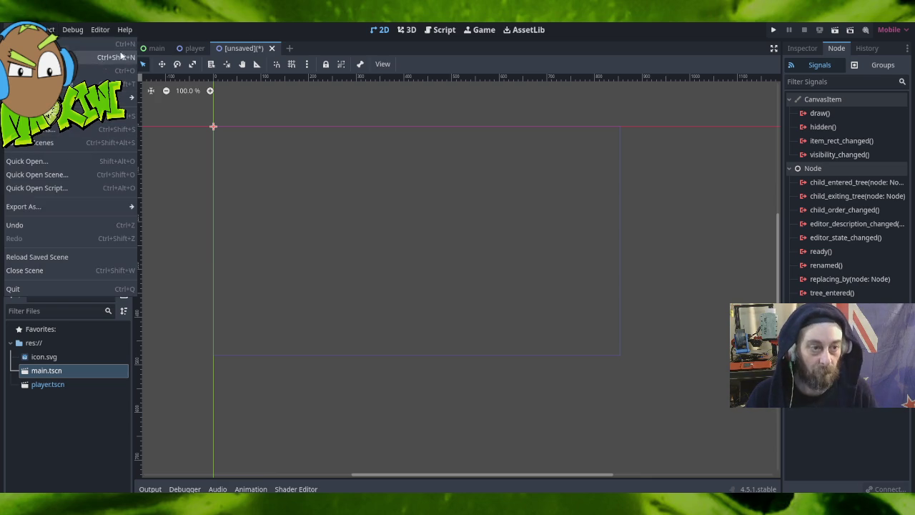
click(203, 27)
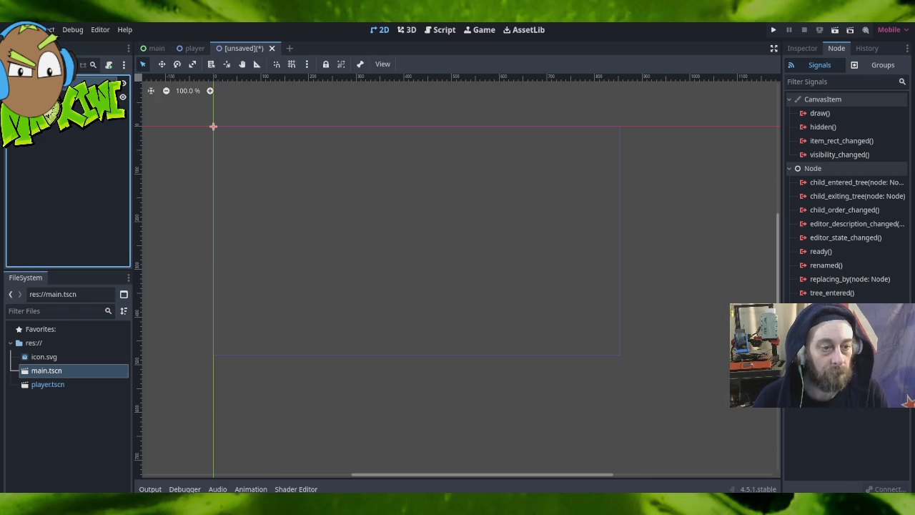
key(ctrl+v)
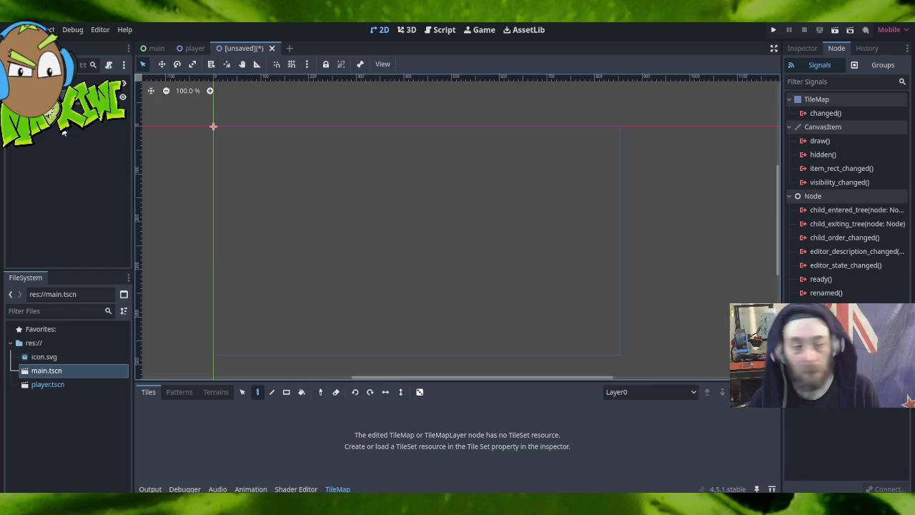
click(802, 48)
Assign a New TileSet to the TileMap's Tile Set, then cancel loading one from file.
click(863, 127)
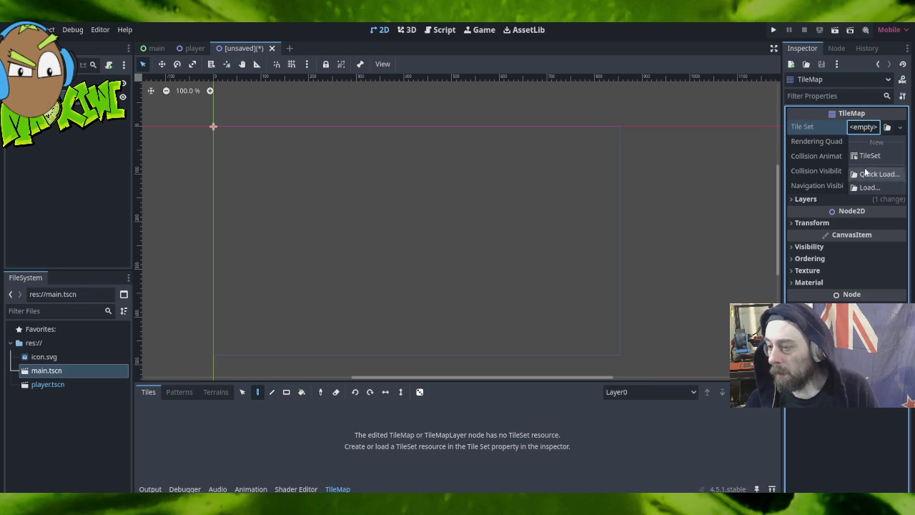
click(870, 157)
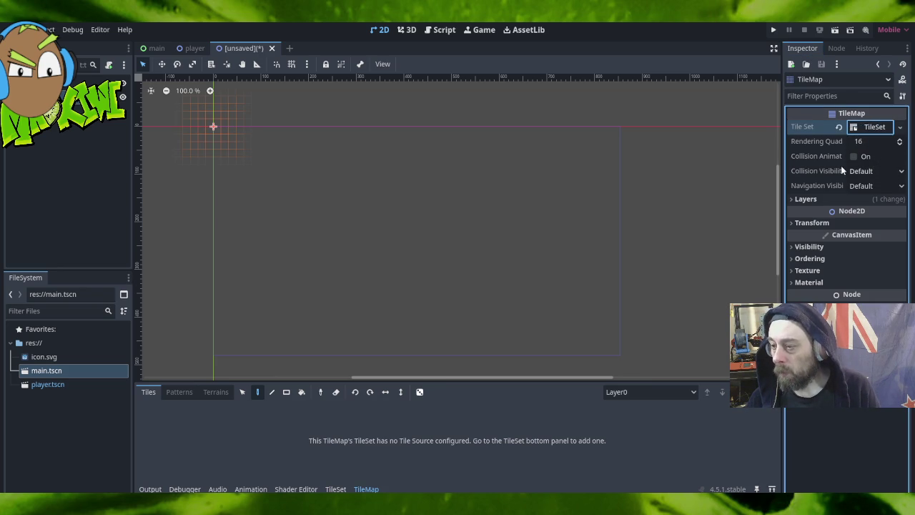
click(812, 128)
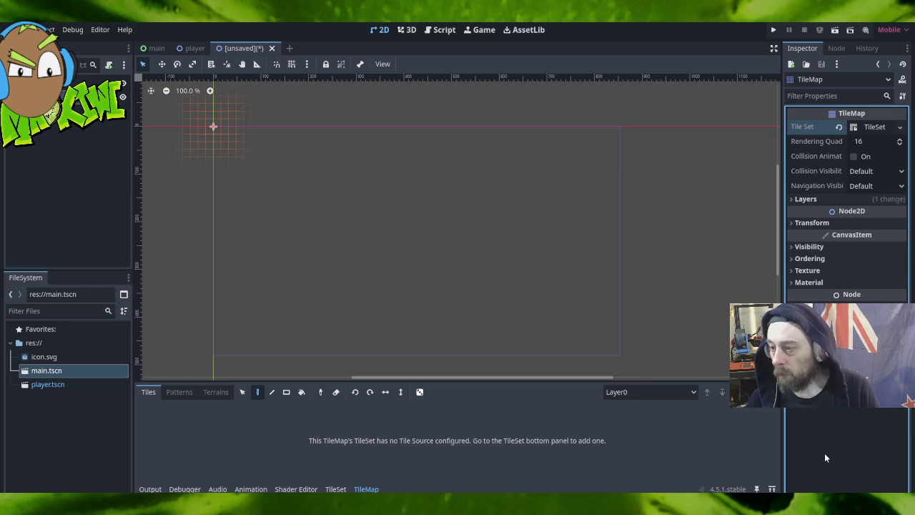
click(900, 126)
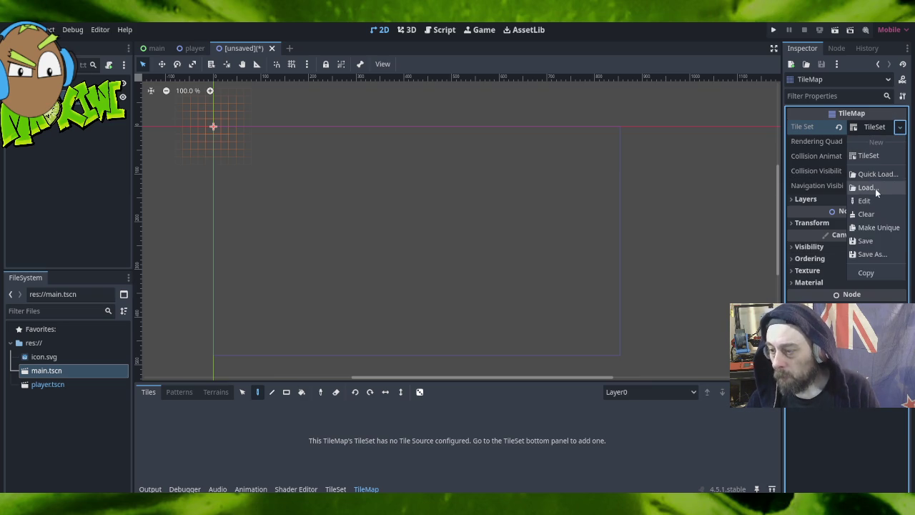
click(875, 189)
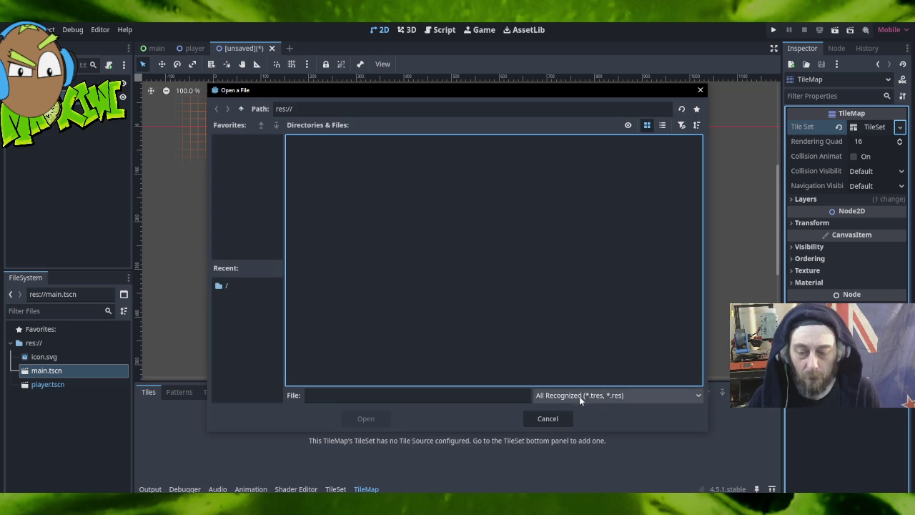
click(547, 418)
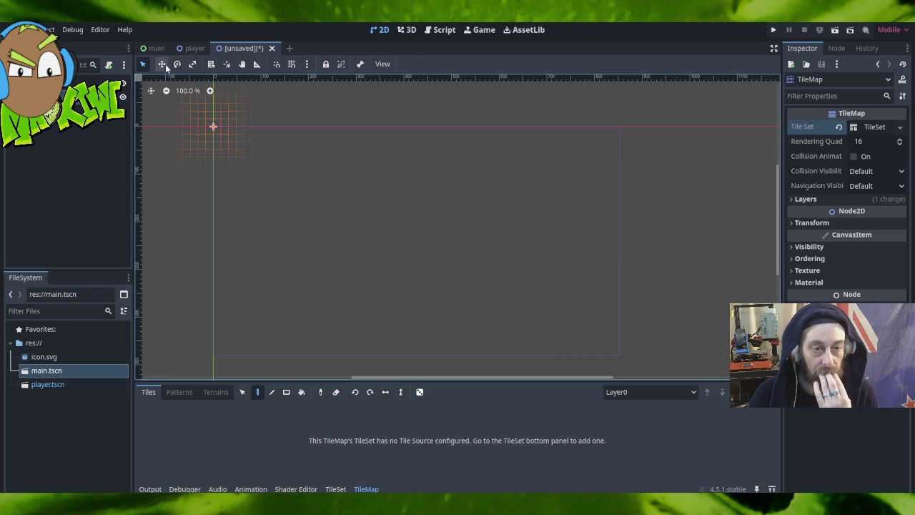
Stretch the TileMap on the canvas using Scale Mode.
click(161, 65)
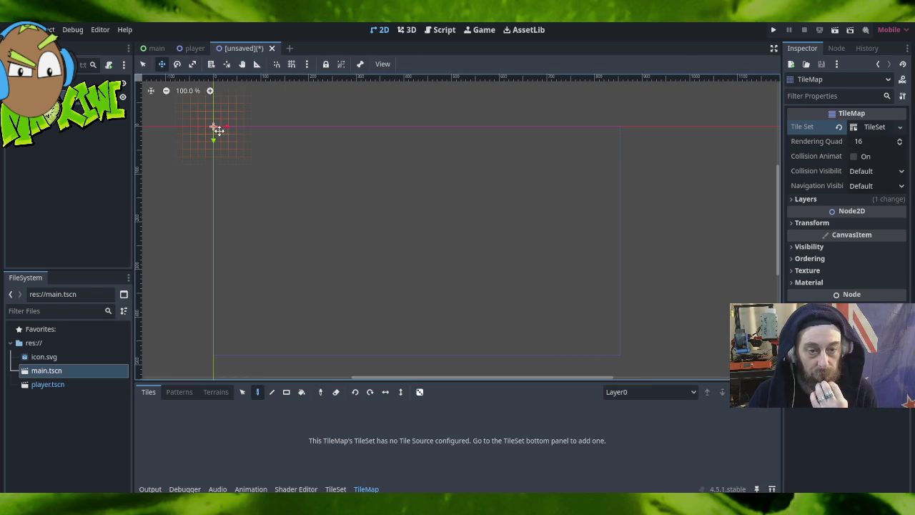
click(192, 64)
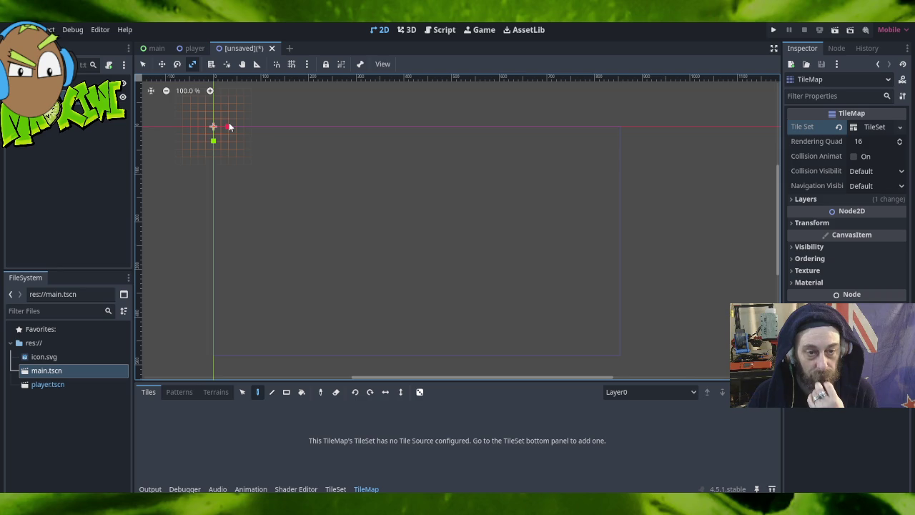
mouse_move(228, 130)
mouse_down()
mouse_move(361, 134)
mouse_move(214, 128)
mouse_move(226, 129)
mouse_up()
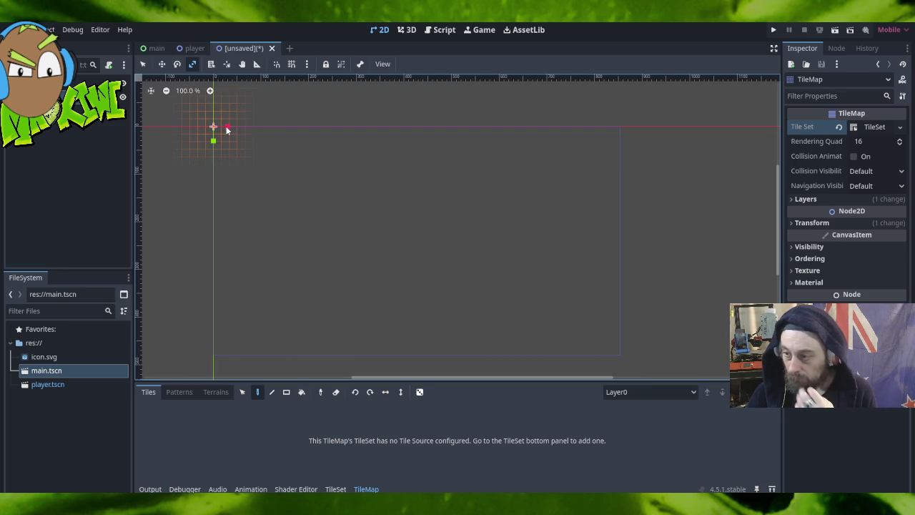
Set the TileMap's Transform Scale to 1.0 for both x and y.
click(794, 223)
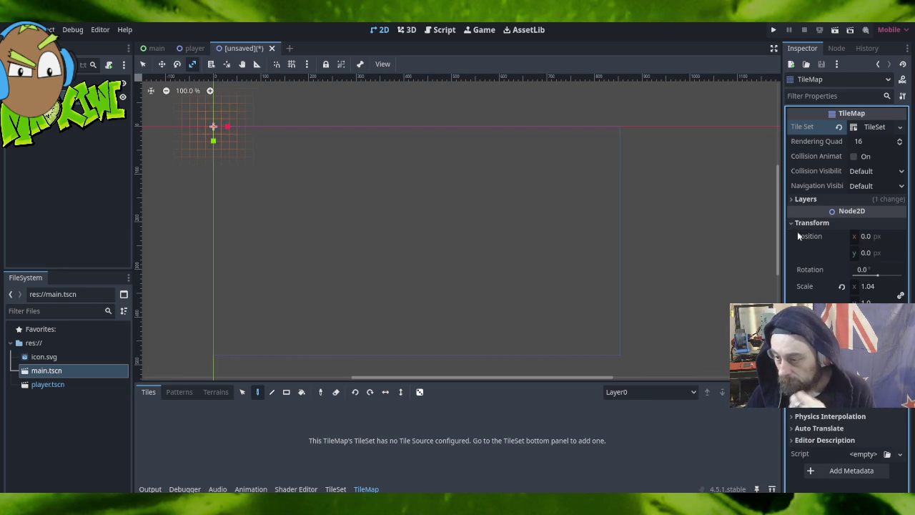
click(883, 287)
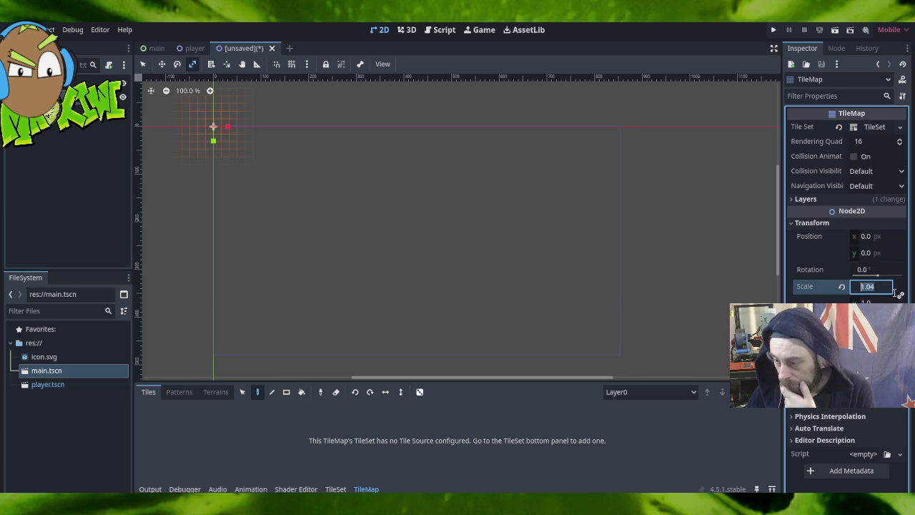
text(1.0)
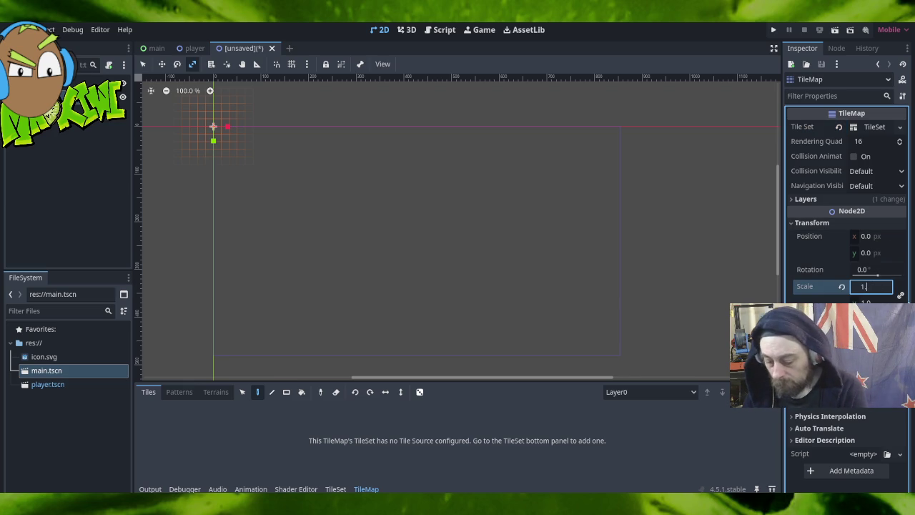
key(Return)
key(ctrl+z)
click(900, 295)
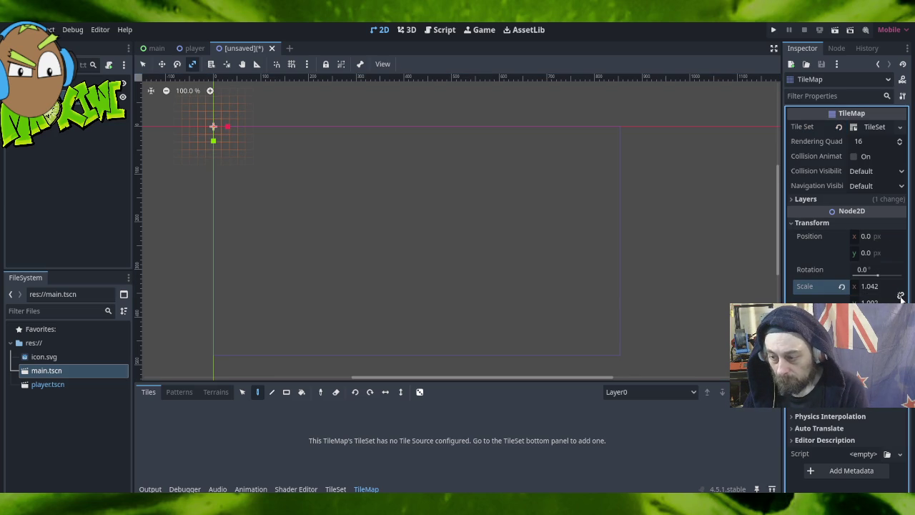
click(871, 286)
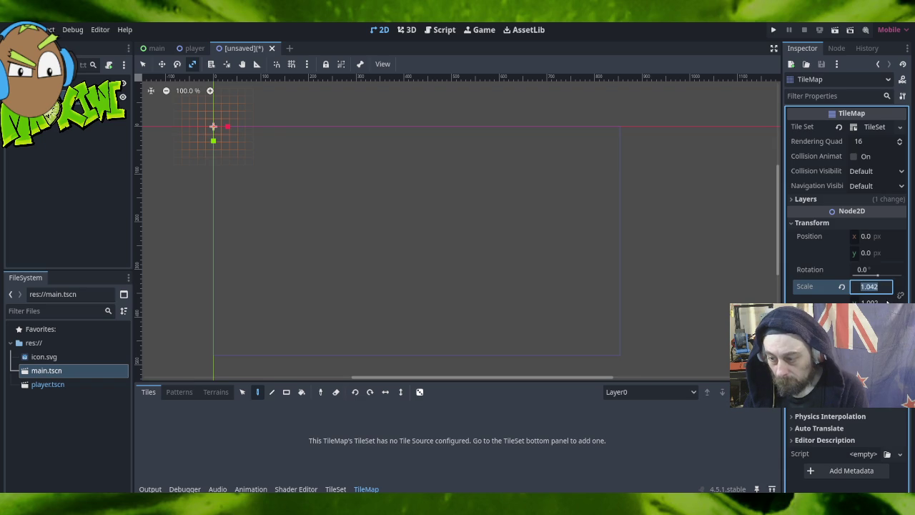
text(1.0)
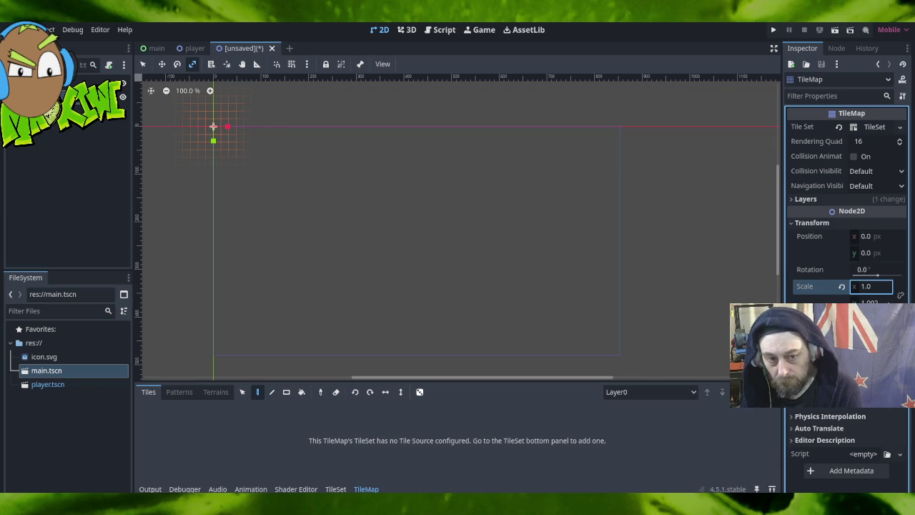
key(Tab)
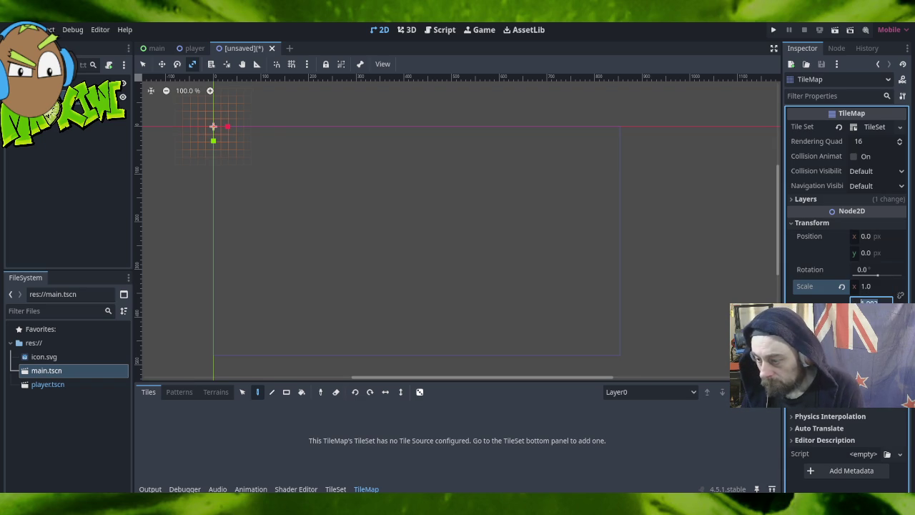
text(1.0)
key(Return)
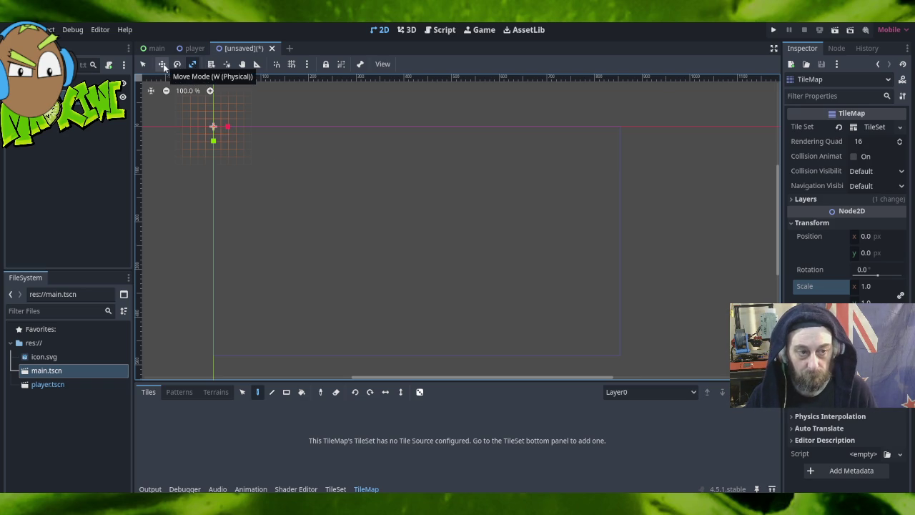
right_click(70, 99)
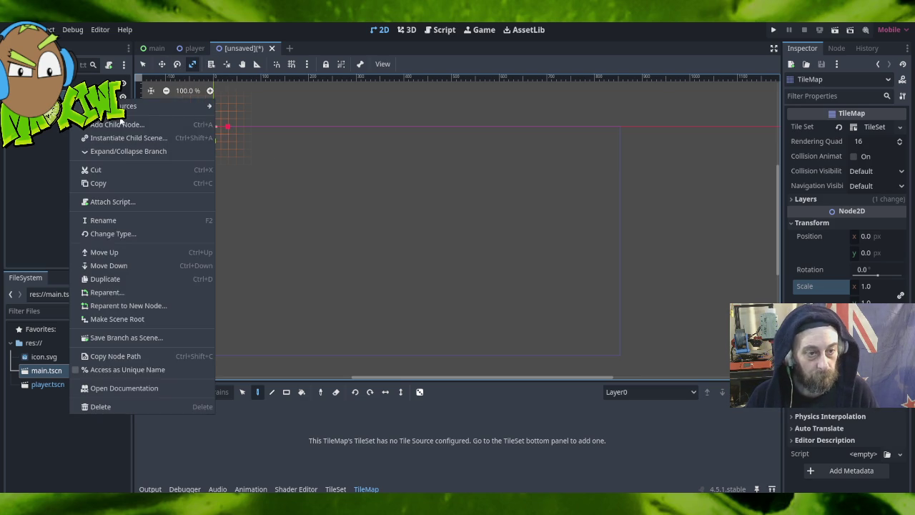
Browse the Node2D types in Add Child Node without adding one, then switch to the main scene tab.
click(122, 124)
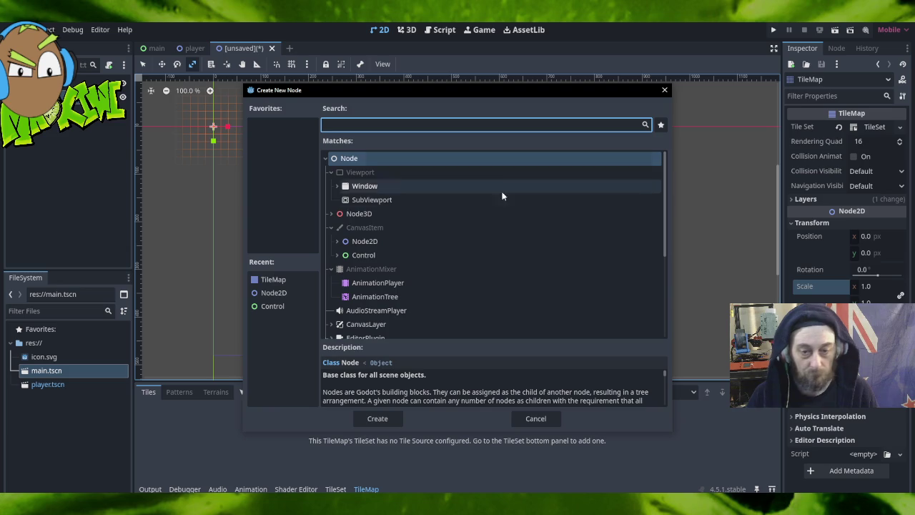
click(336, 241)
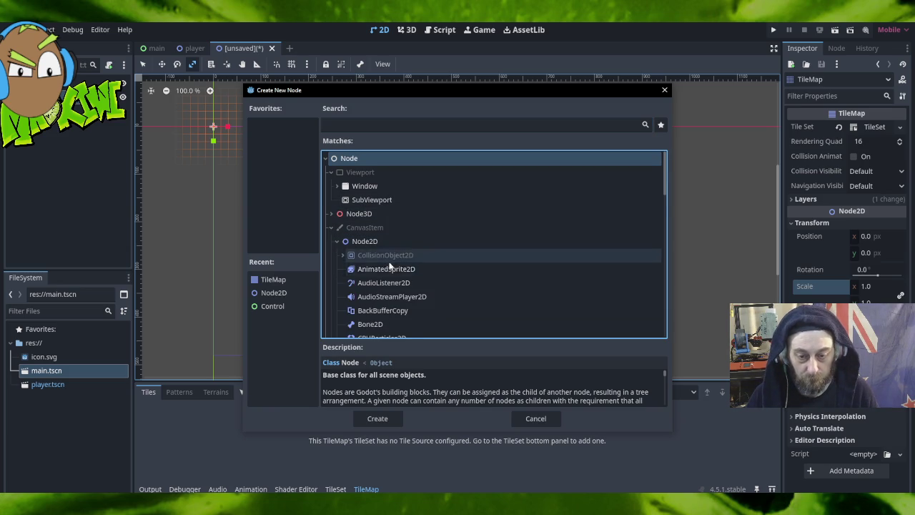
scroll(411, 273, down, 5)
scroll(428, 306, down, 5)
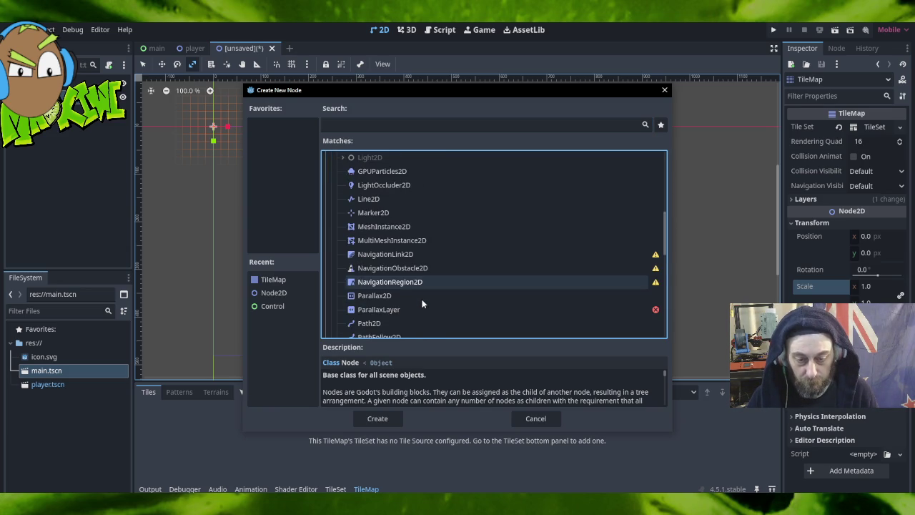
click(551, 417)
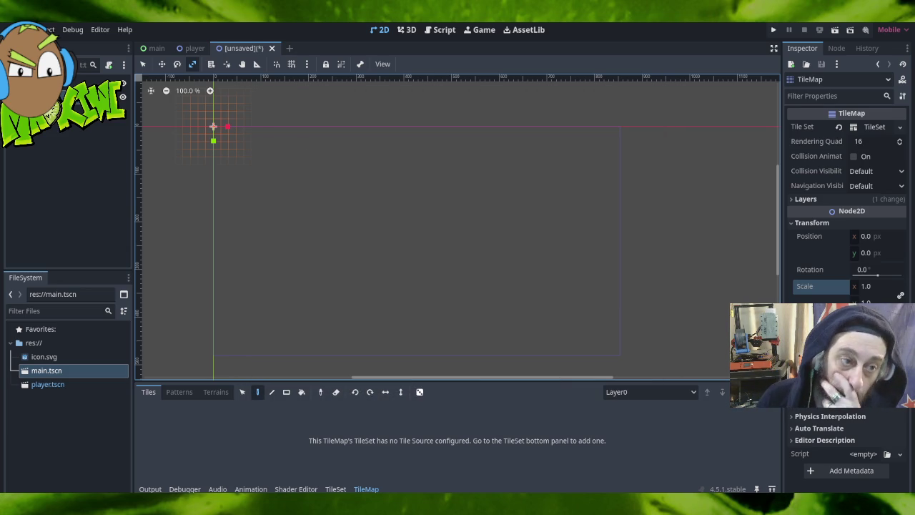
click(61, 48)
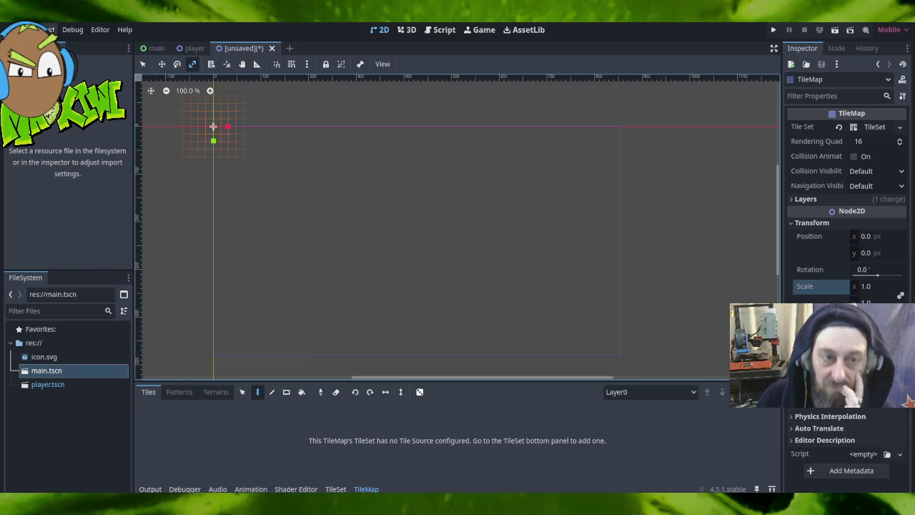
click(173, 48)
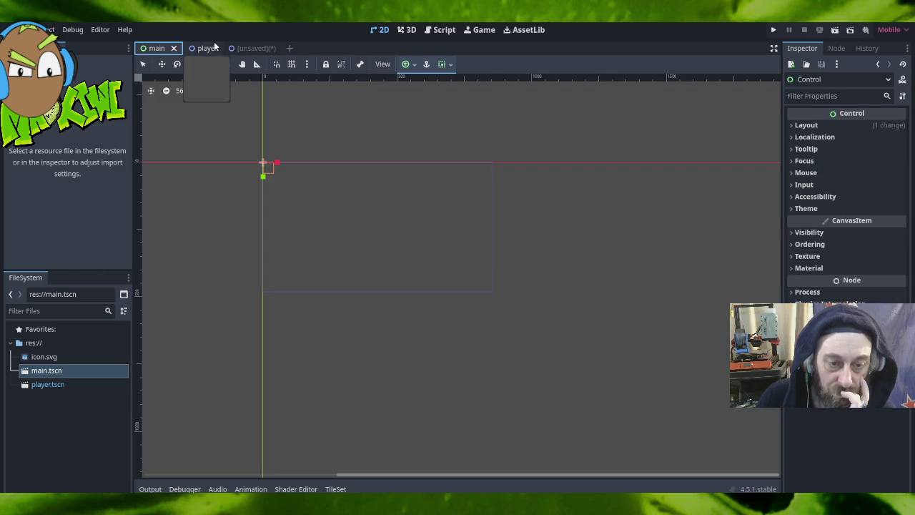
Add a CharacterBody2D under Player, found via Node2D > CollisionObject2D > PhysicsBody2D.
click(204, 49)
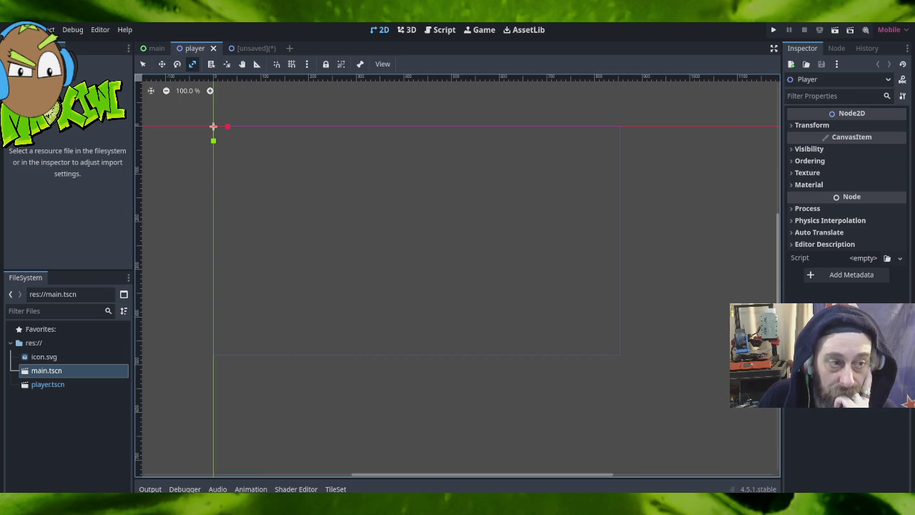
click(19, 48)
right_click(32, 81)
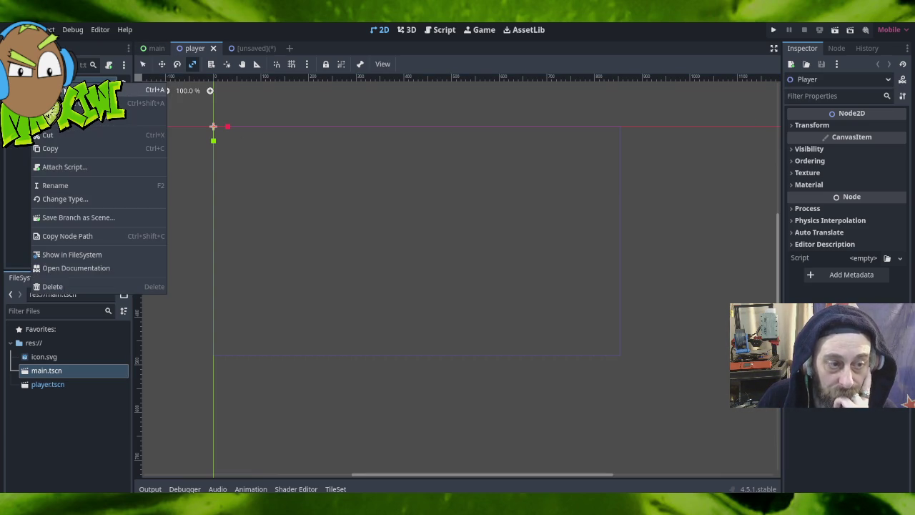
click(64, 90)
click(336, 241)
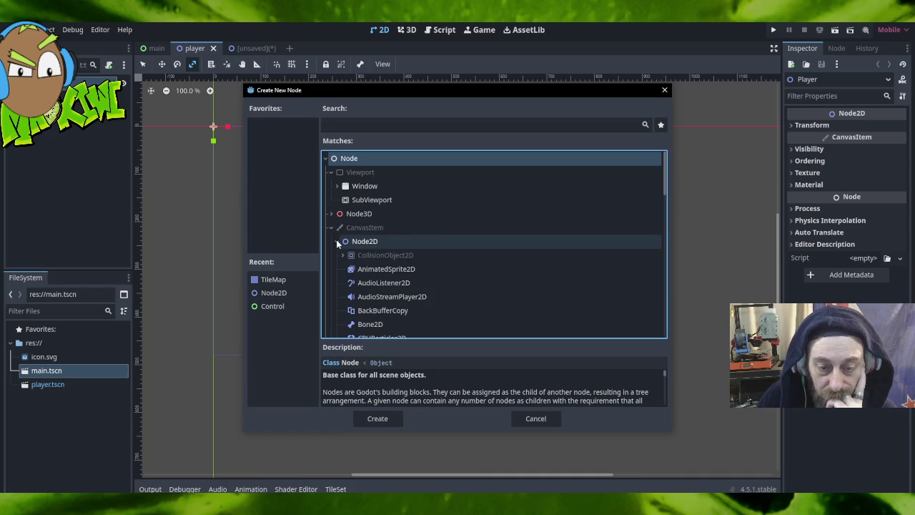
scroll(414, 259, down, 2)
scroll(418, 266, down, 1)
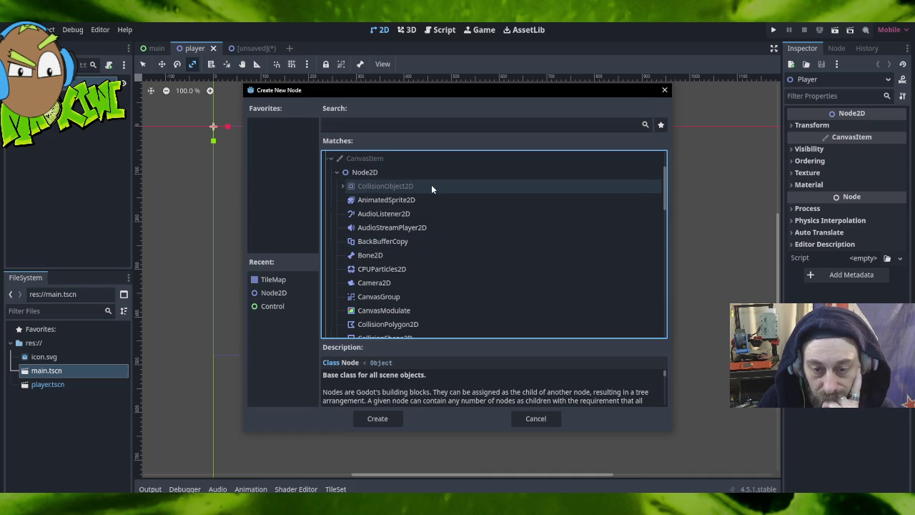
click(342, 186)
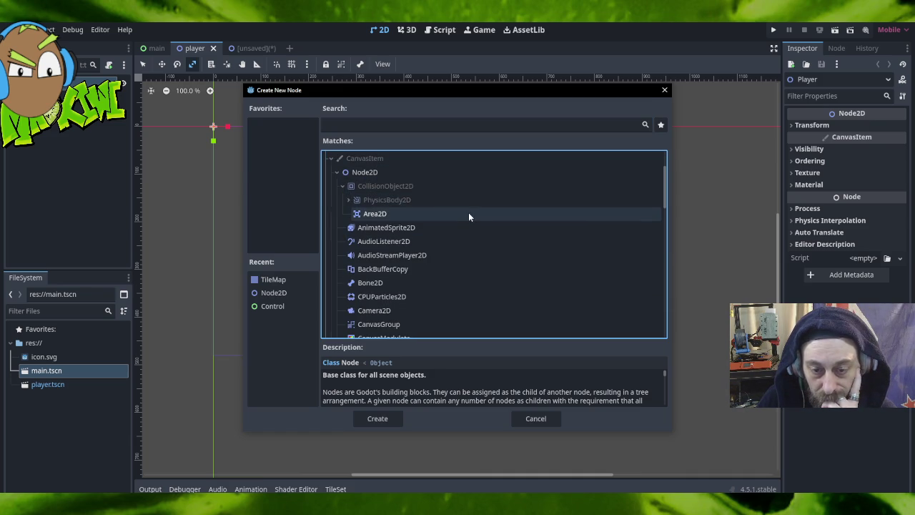
click(348, 199)
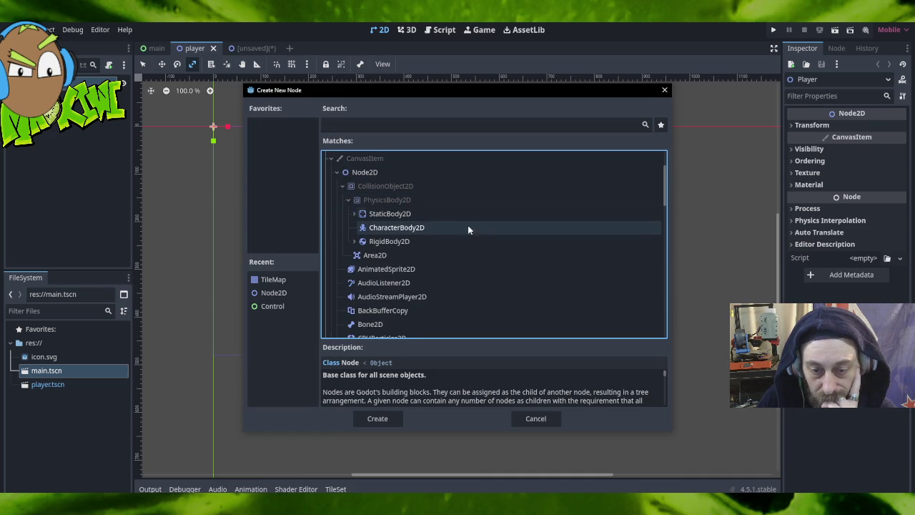
double_click(393, 227)
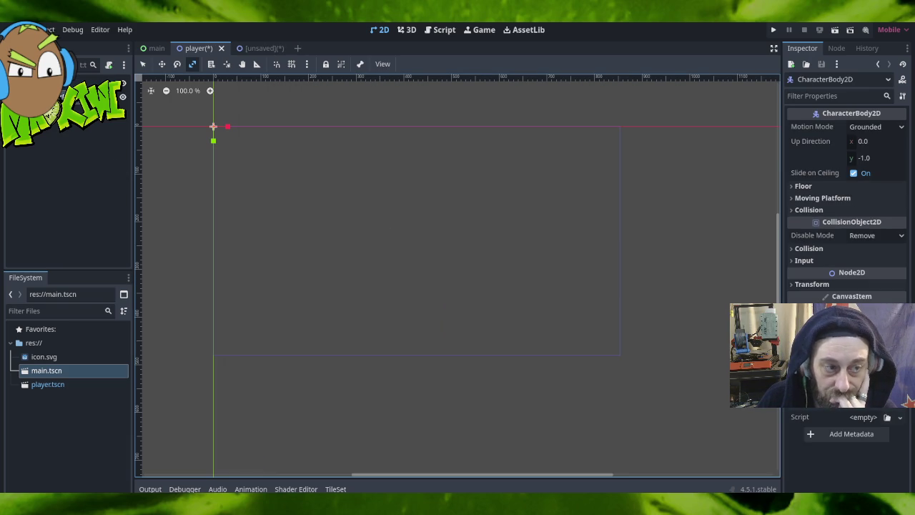
Add an AnimatedSprite2D child to the CharacterBody2D from the Node2D types.
right_click(53, 98)
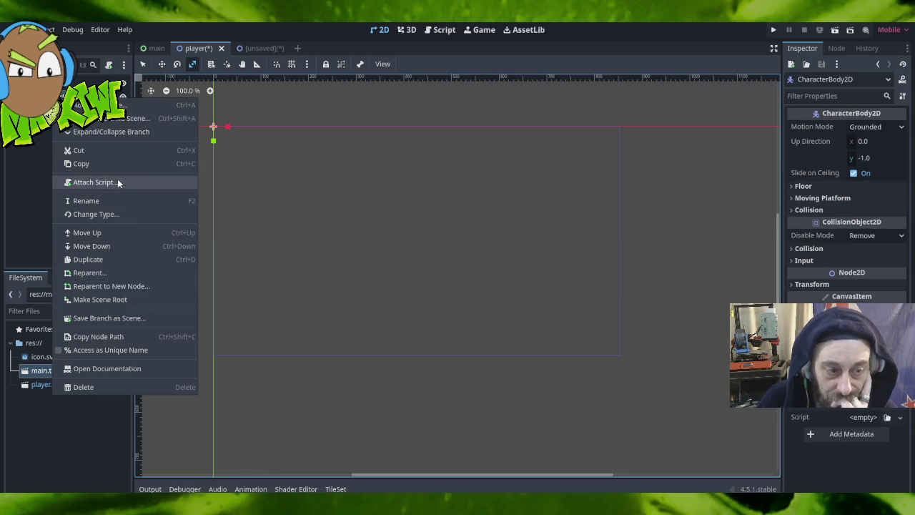
click(122, 105)
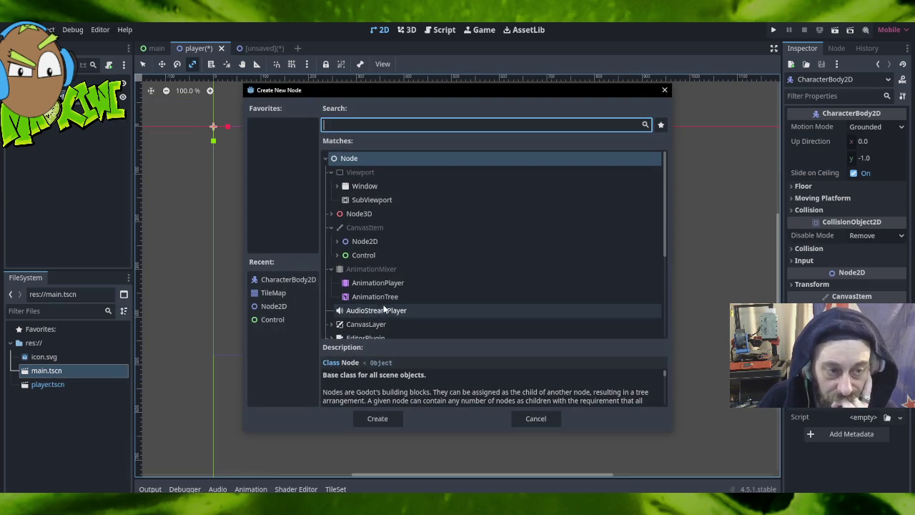
click(338, 242)
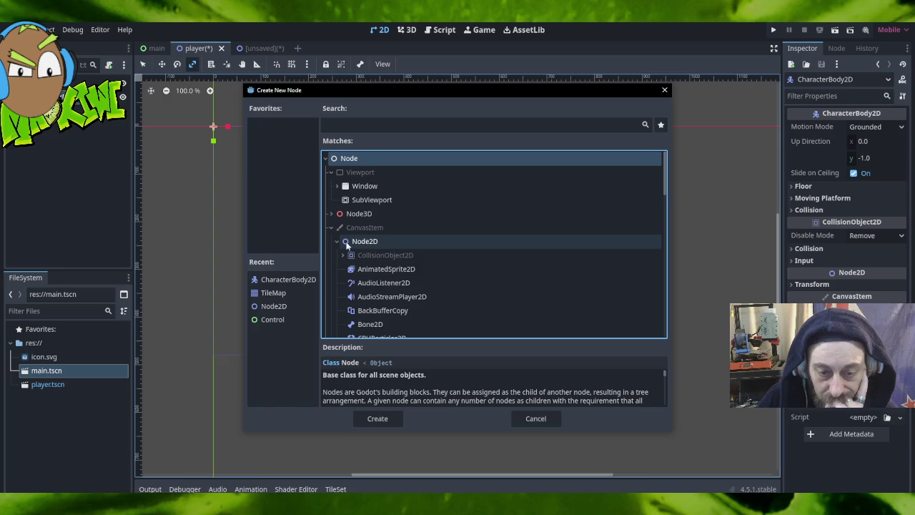
scroll(409, 266, down, 2)
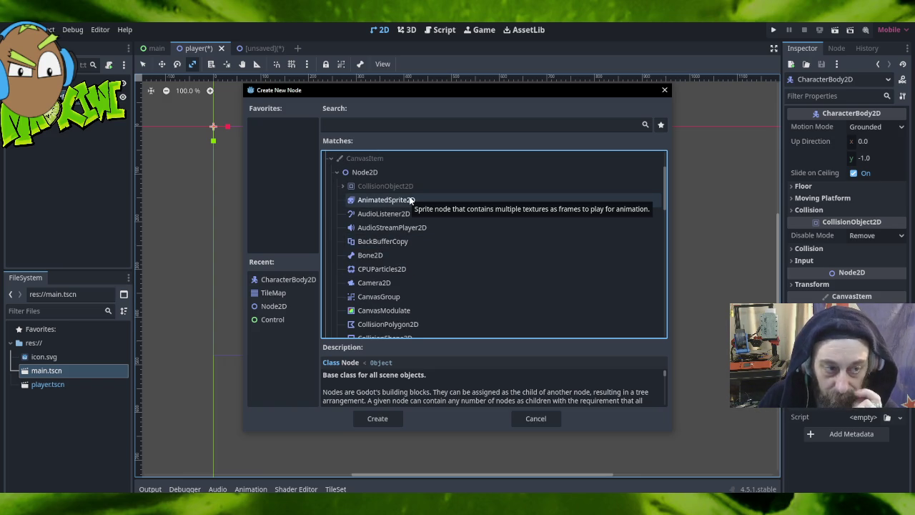
click(410, 200)
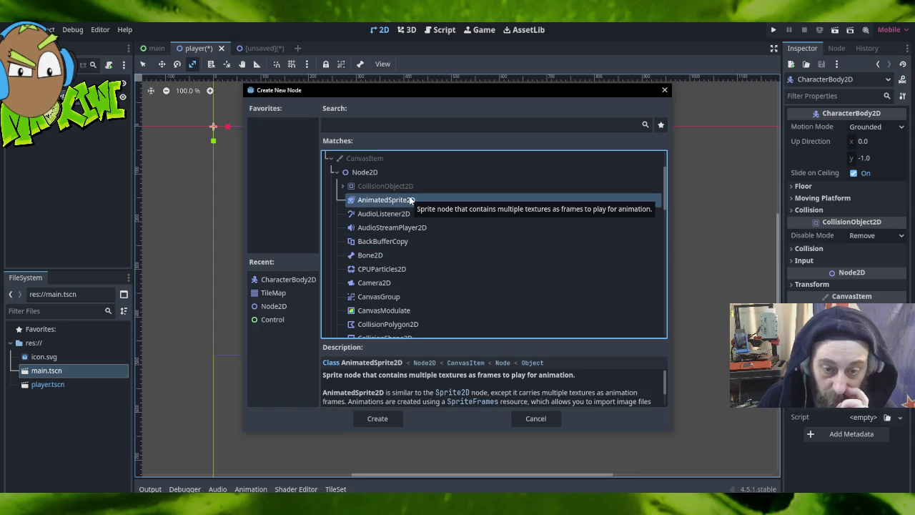
double_click(397, 201)
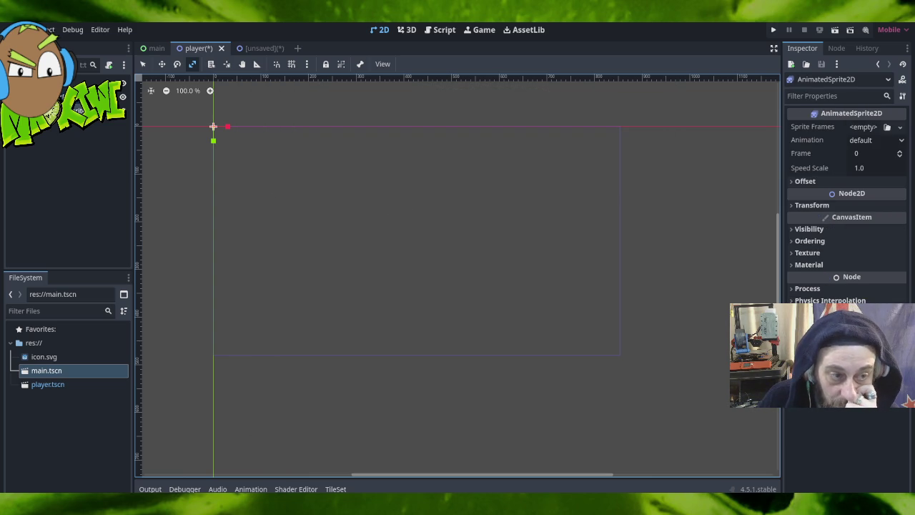
Check the CharacterBody2D's missing-collision-shape warning.
click(92, 126)
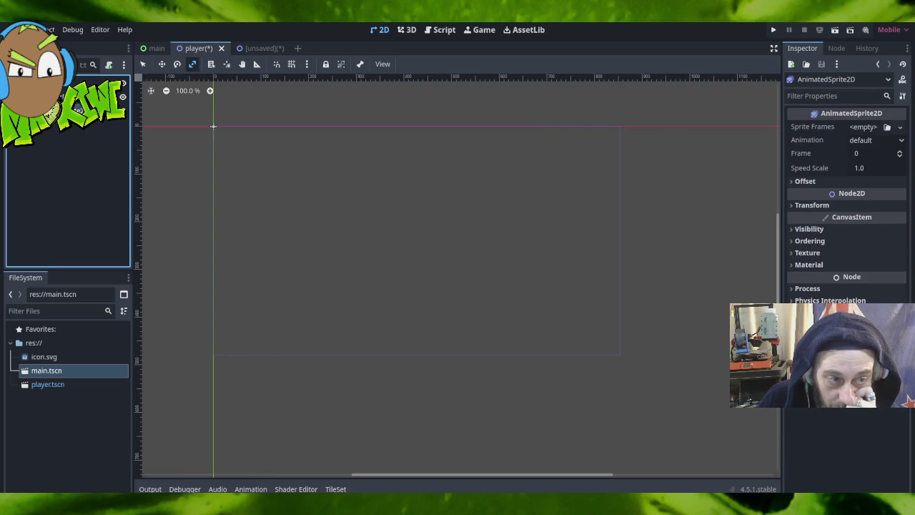
click(73, 144)
mouse_move(111, 100)
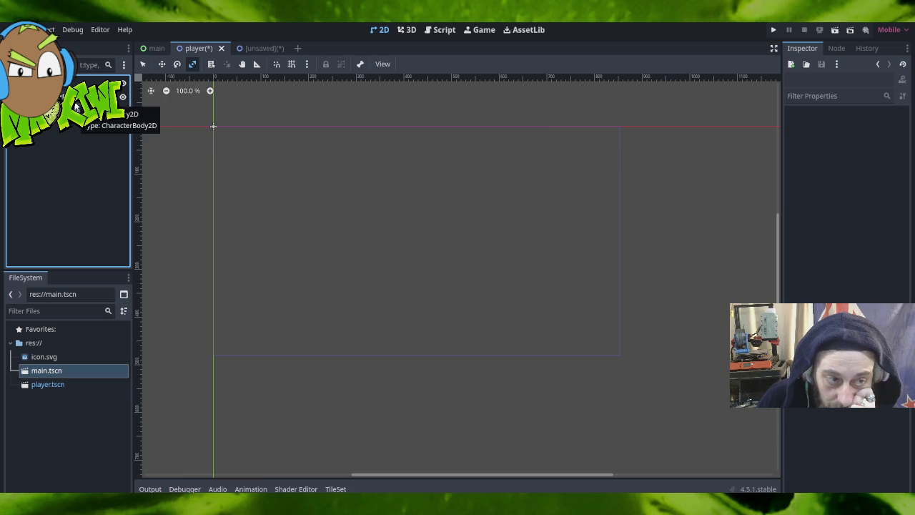
click(111, 100)
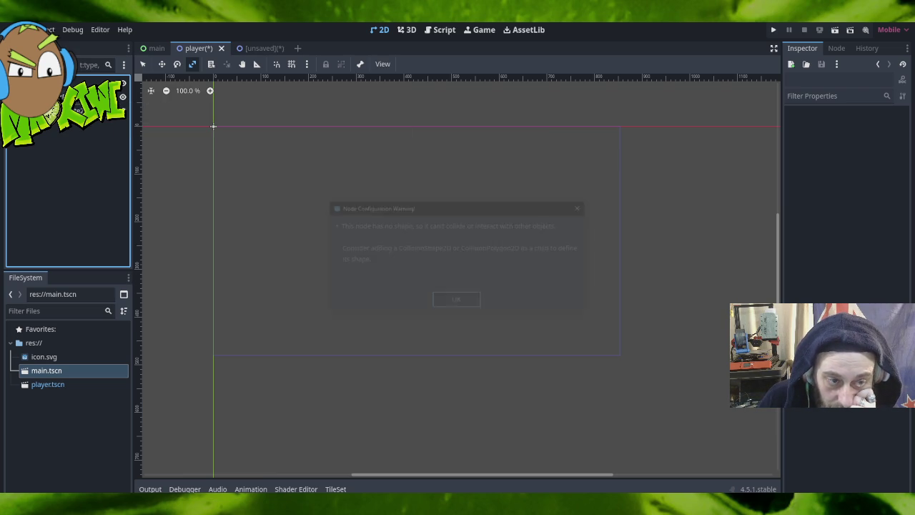
click(454, 303)
right_click(70, 98)
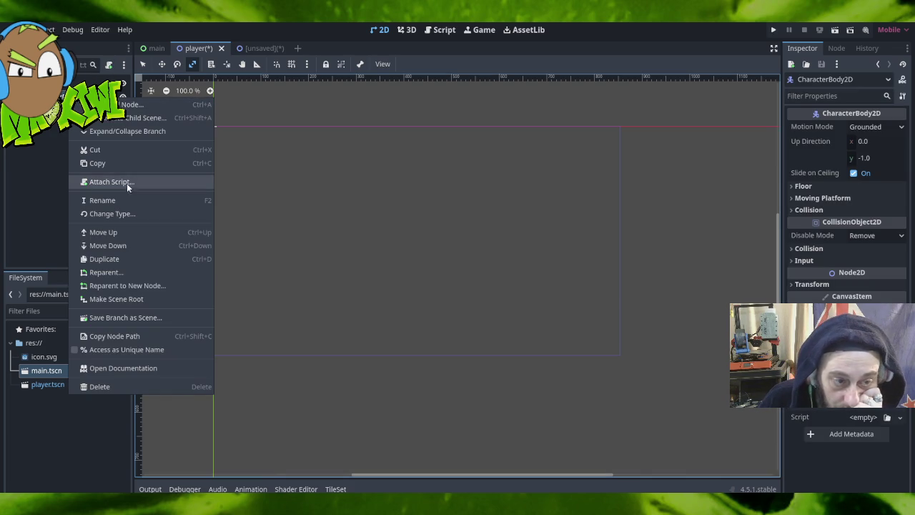
click(143, 105)
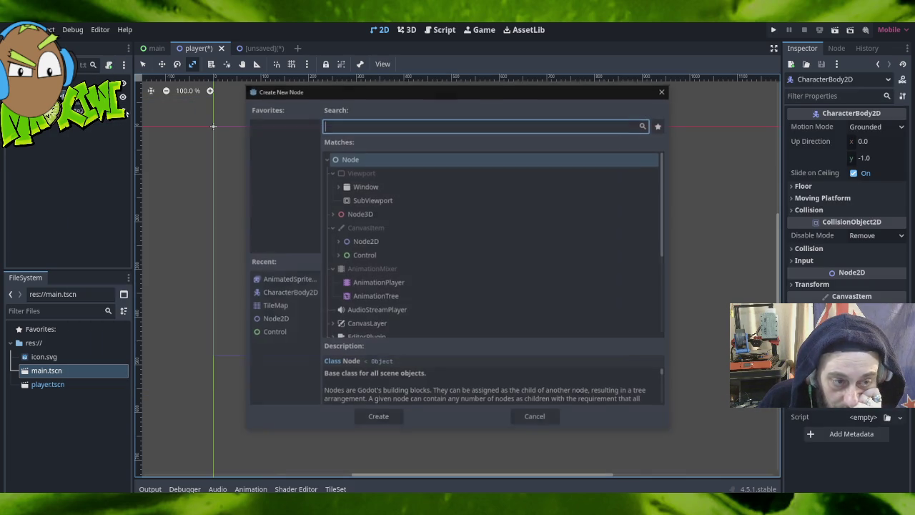
click(336, 241)
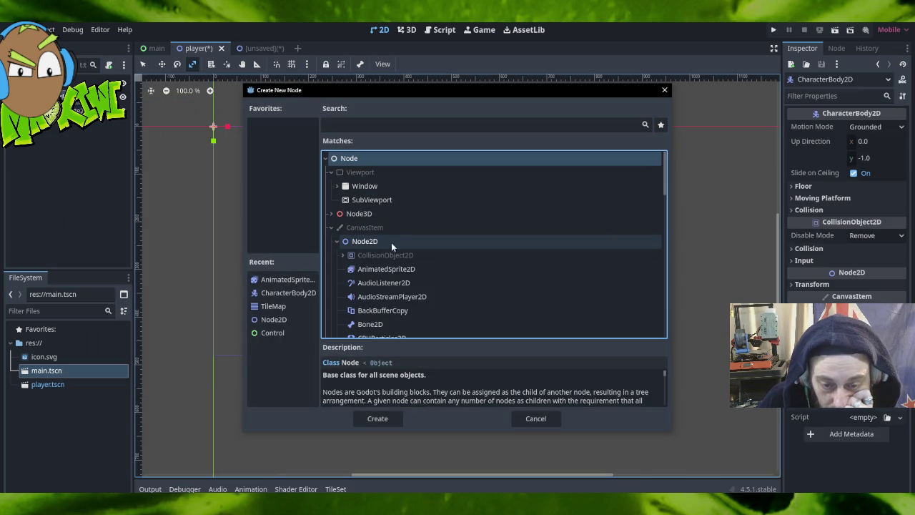
click(342, 255)
click(349, 269)
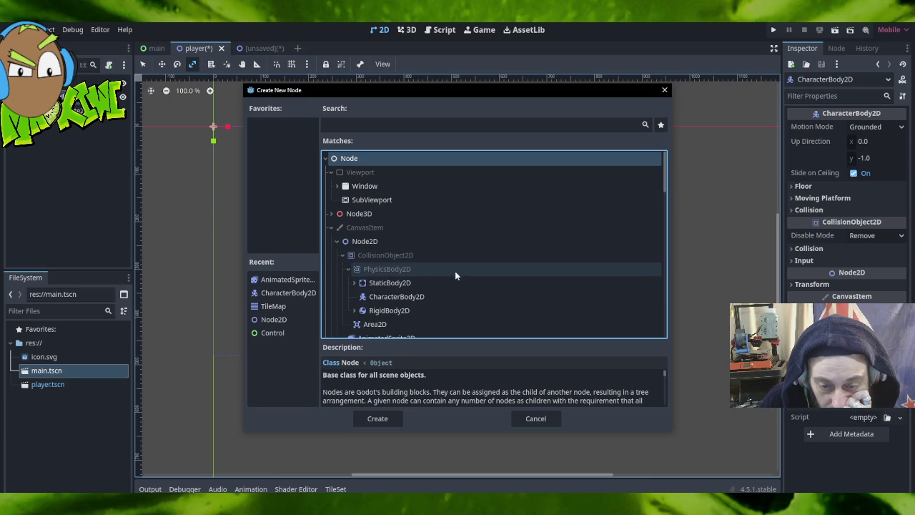
scroll(443, 300, down, 3)
scroll(440, 298, down, 5)
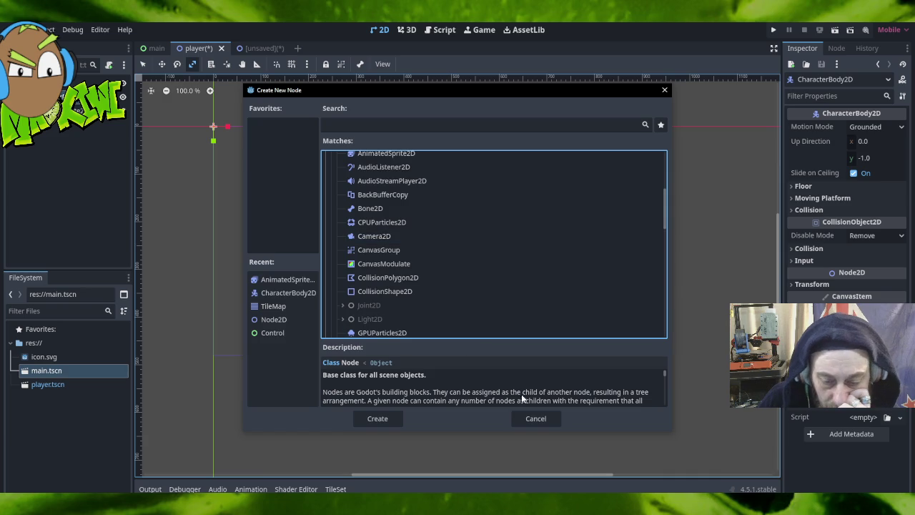
click(538, 418)
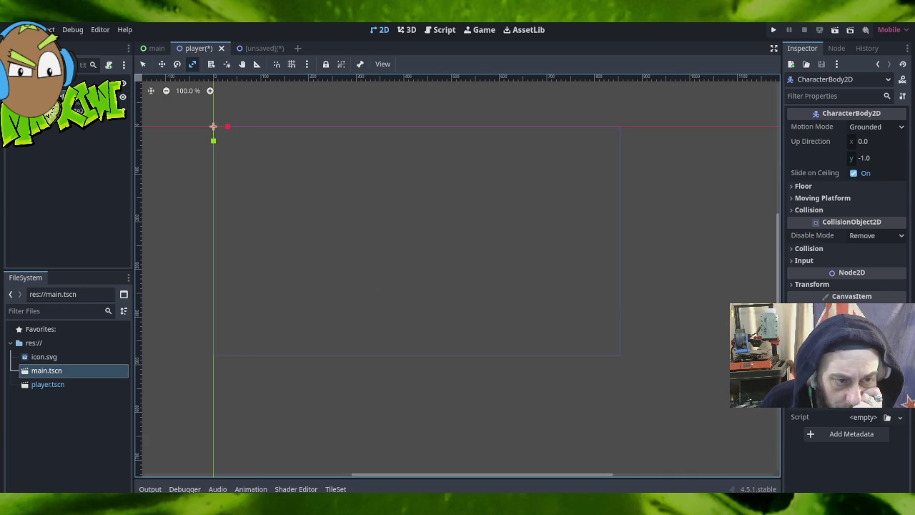
click(123, 98)
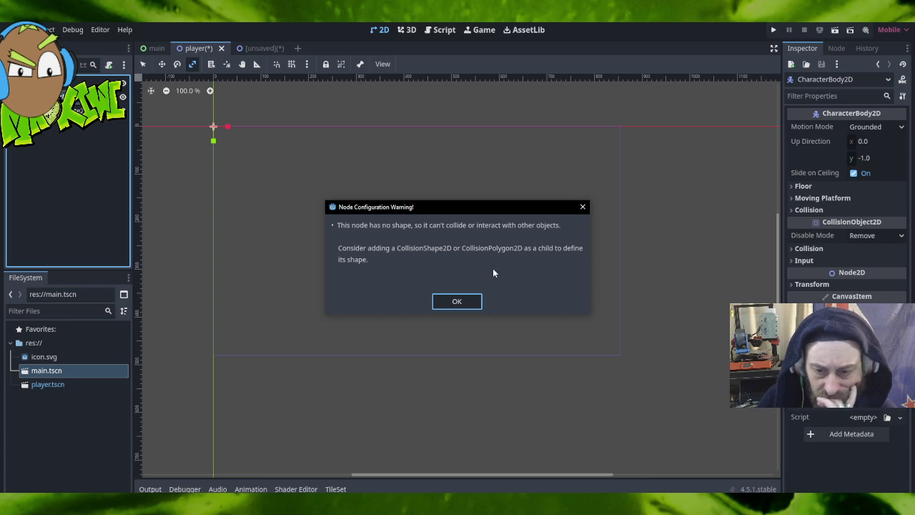
click(461, 300)
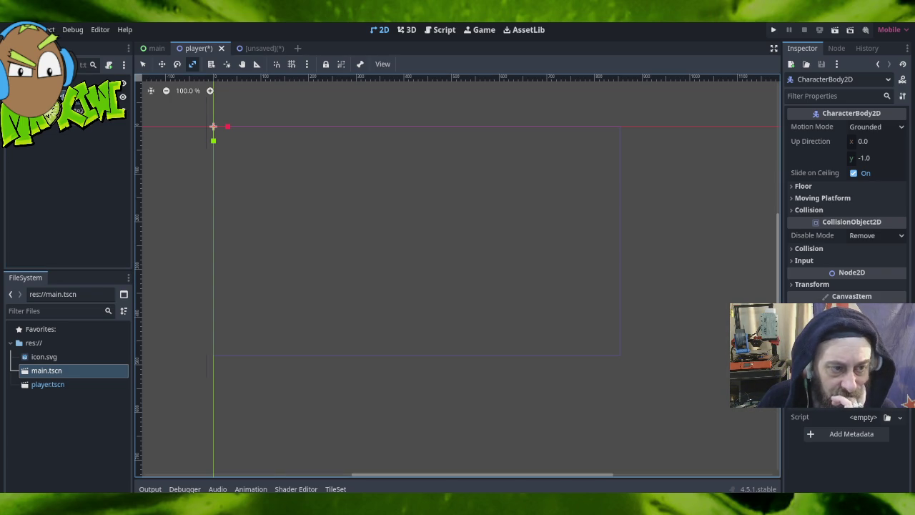
right_click(61, 97)
Add a CollisionShape2D under the CharacterBody2D by searching 'coll', and review its shape warning.
click(122, 105)
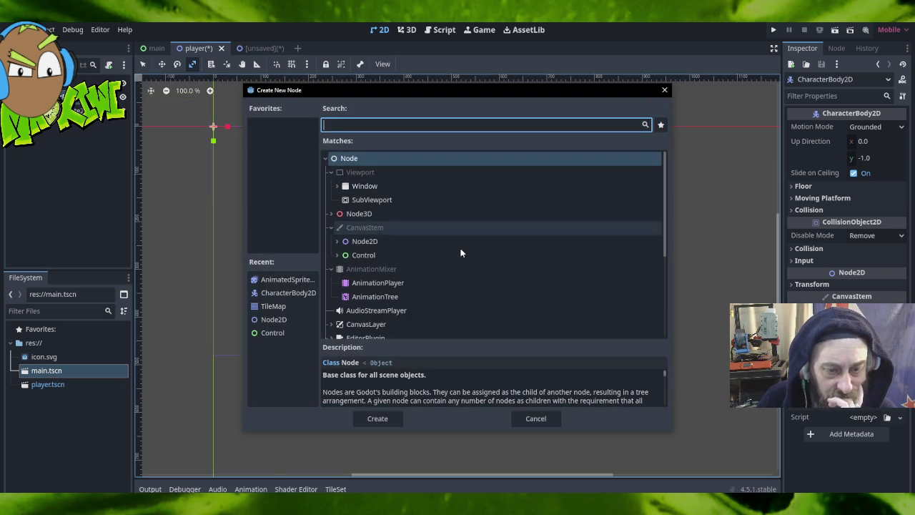
click(336, 240)
click(388, 126)
text(coll)
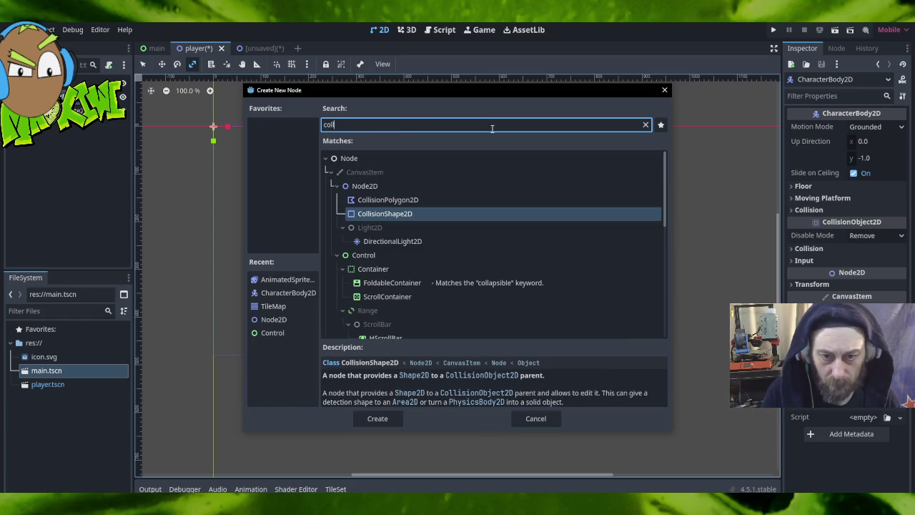
double_click(389, 213)
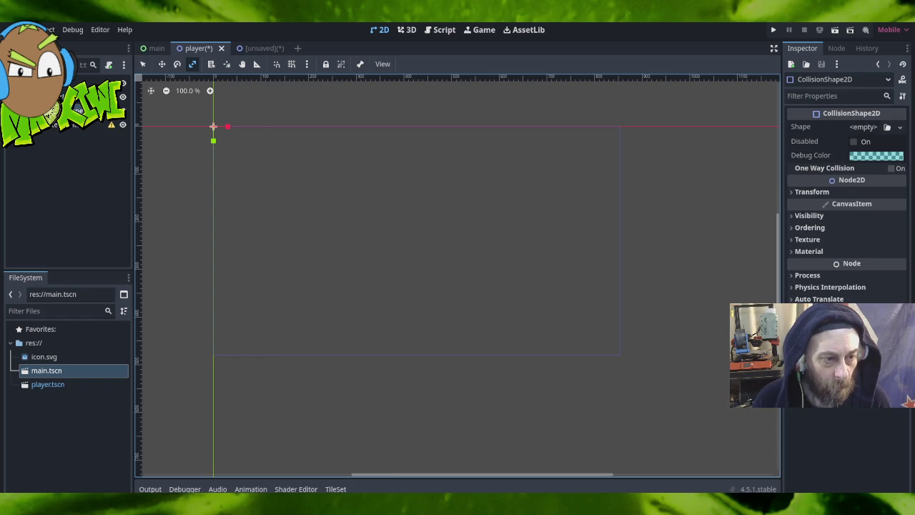
click(111, 125)
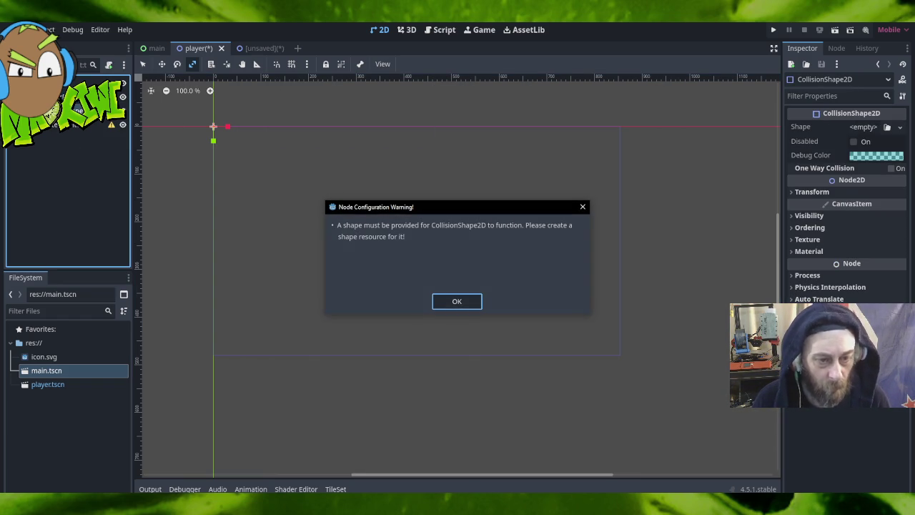
click(457, 301)
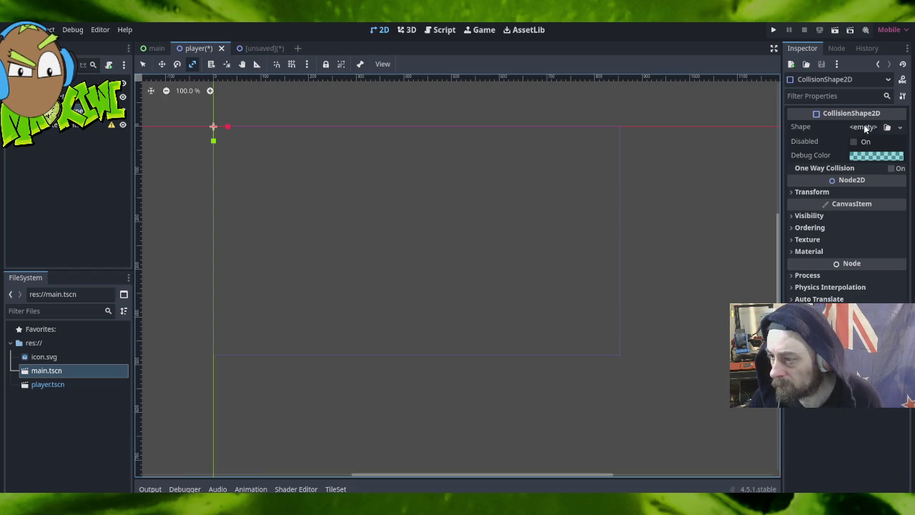
Give the CollisionShape2D a new CircleShape2D and select the AnimatedSprite2D.
click(865, 128)
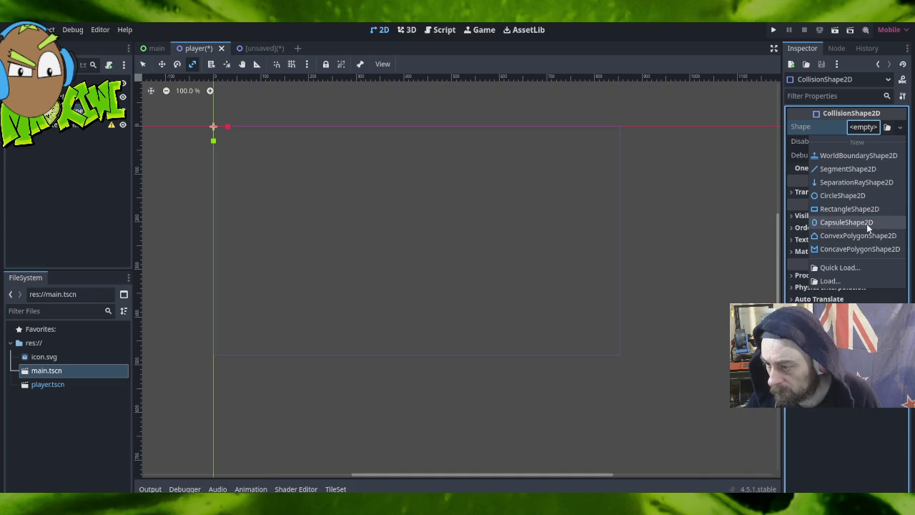
click(862, 196)
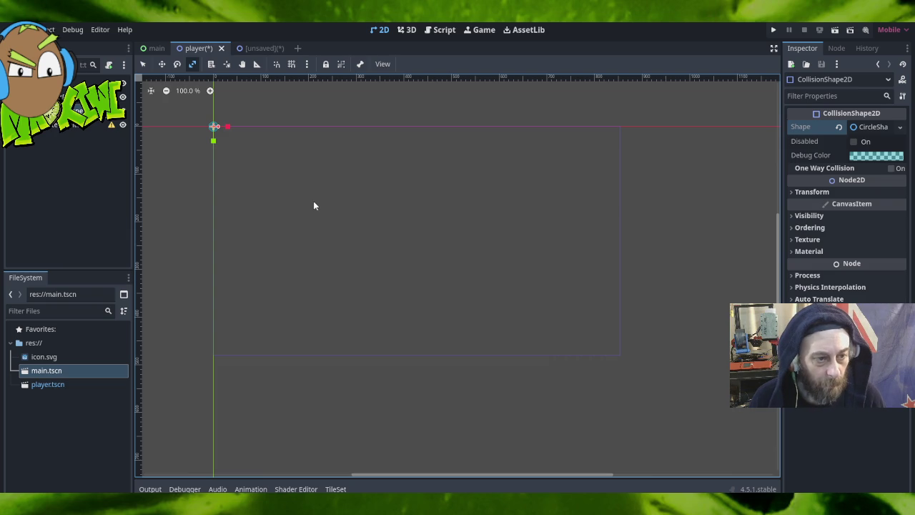
click(73, 126)
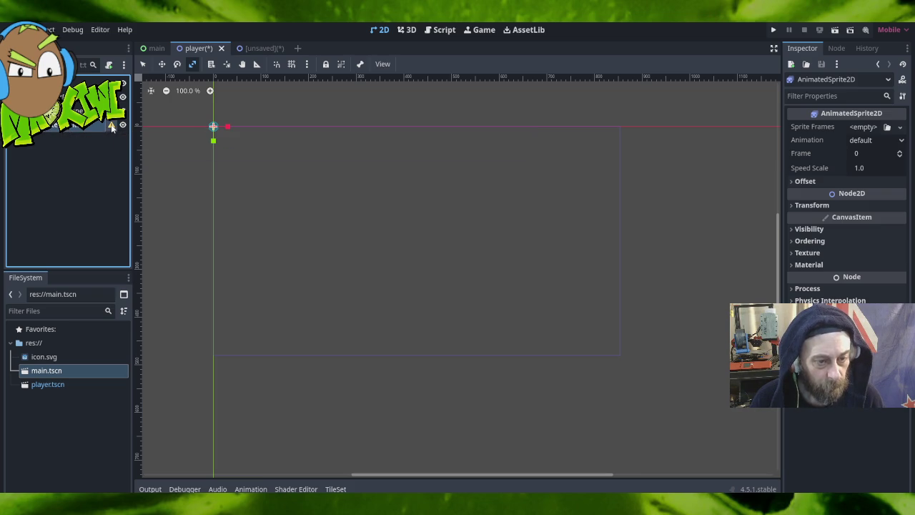
Give the AnimatedSprite2D a New SpriteFrames resource after reading its warning.
click(111, 125)
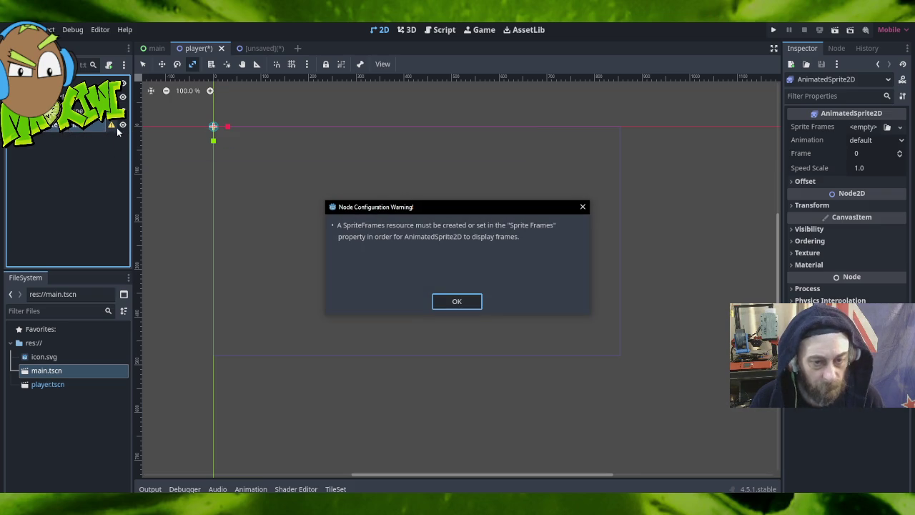
click(861, 130)
click(861, 130)
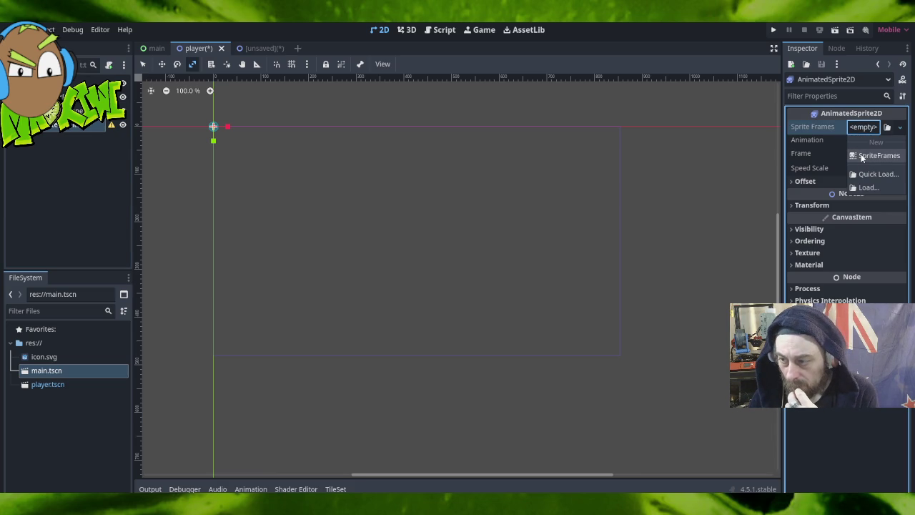
click(862, 157)
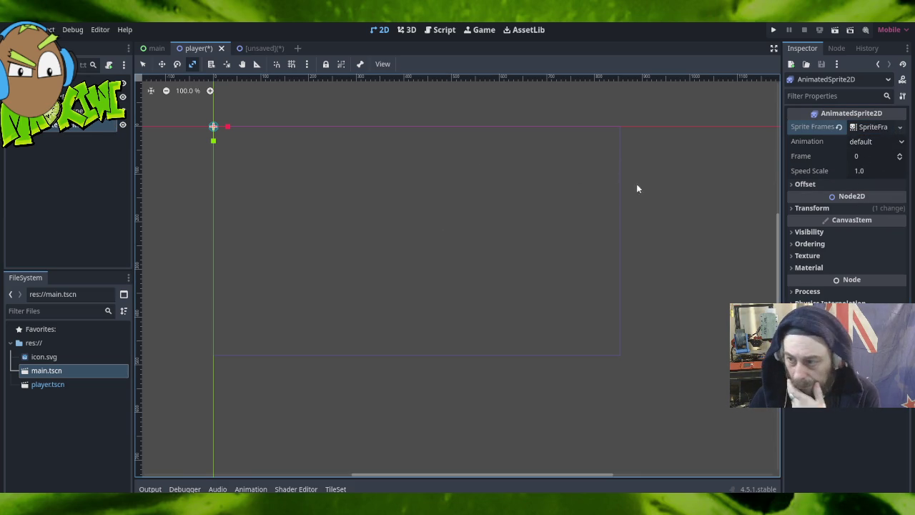
click(899, 127)
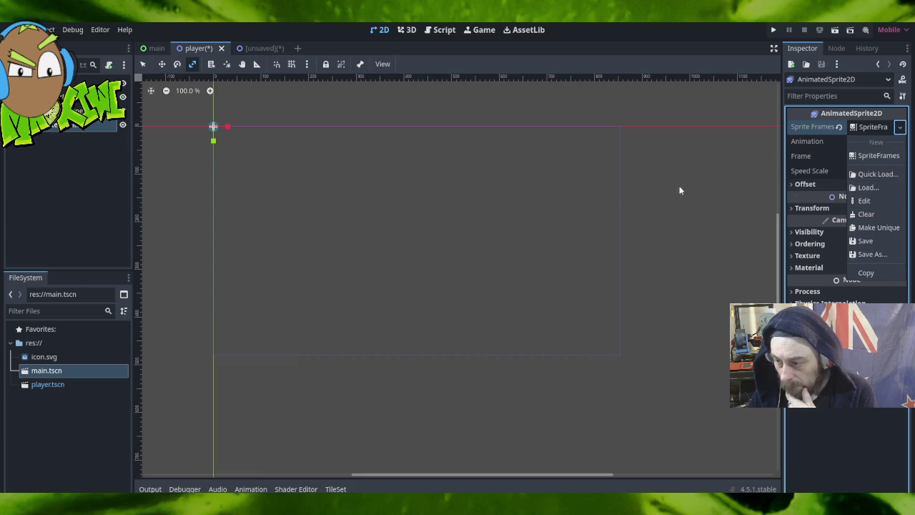
click(578, 204)
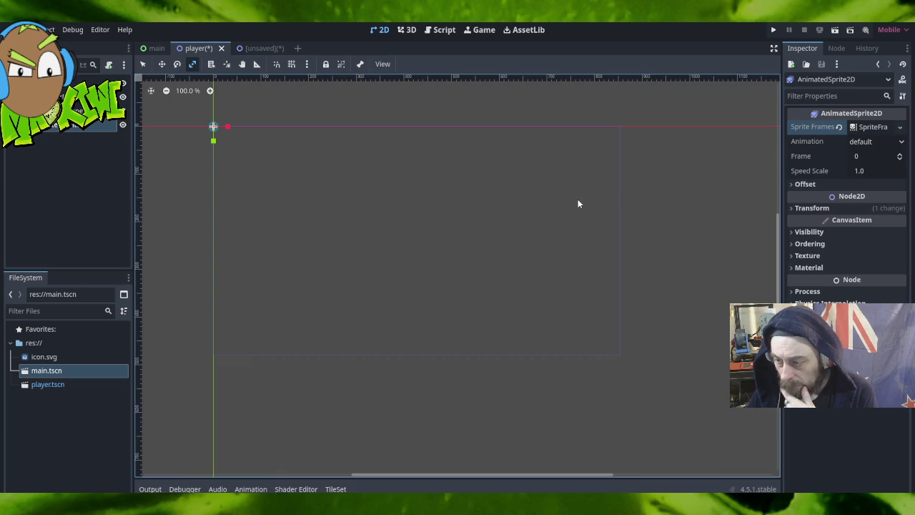
Set the sprite's Texture Filter to Nearest, then start Save Scene As for the TileMap scene.
click(792, 256)
click(792, 255)
click(792, 255)
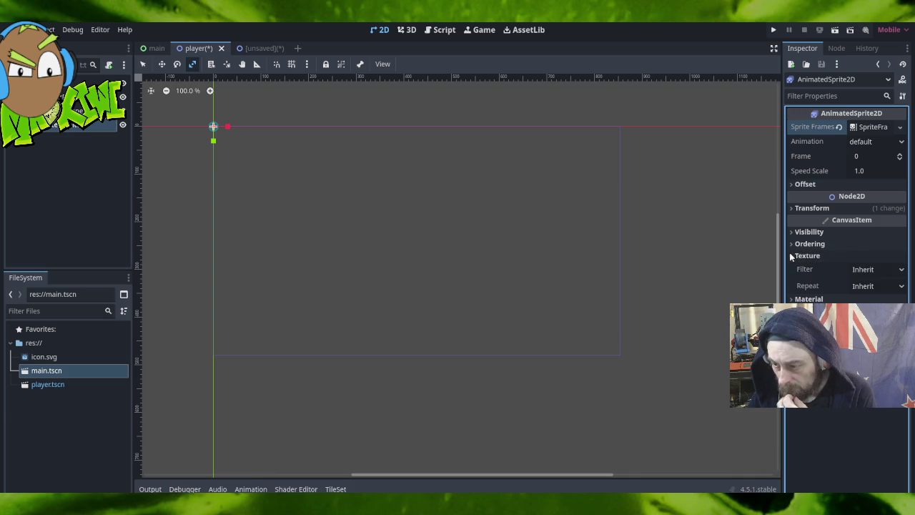
click(875, 270)
click(829, 297)
click(799, 256)
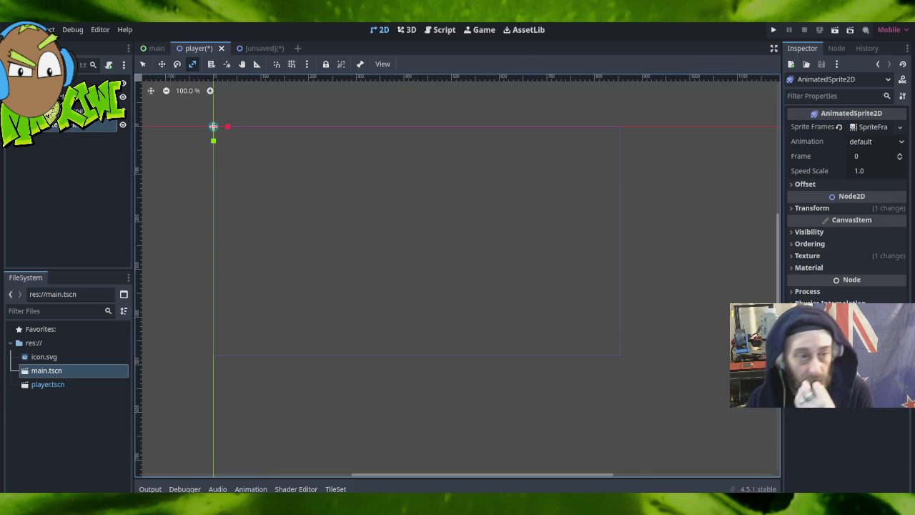
click(32, 29)
click(42, 143)
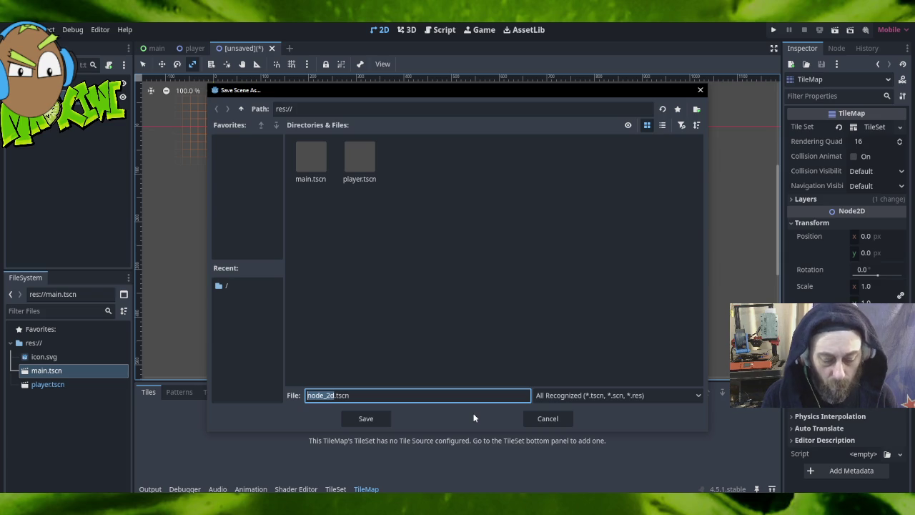
Save the TileMap scene as homebase.tscn after trying other file names.
text(world)
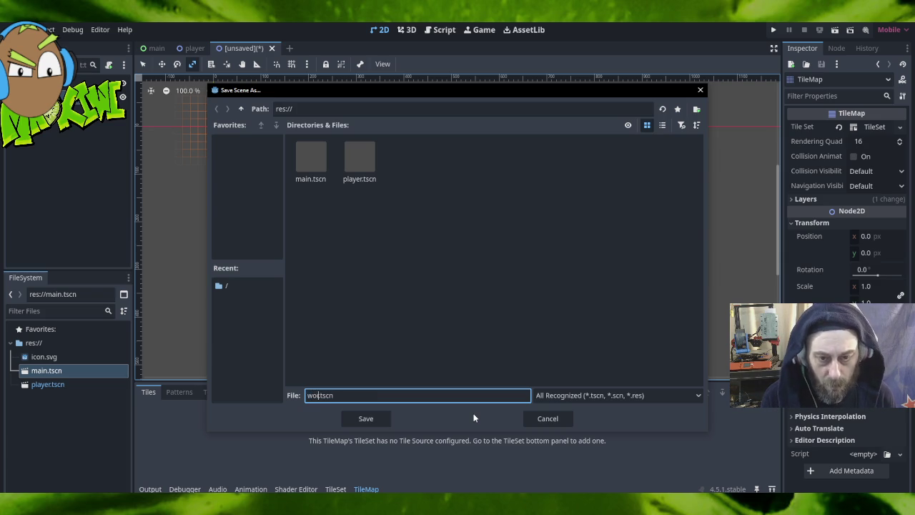
text(1)
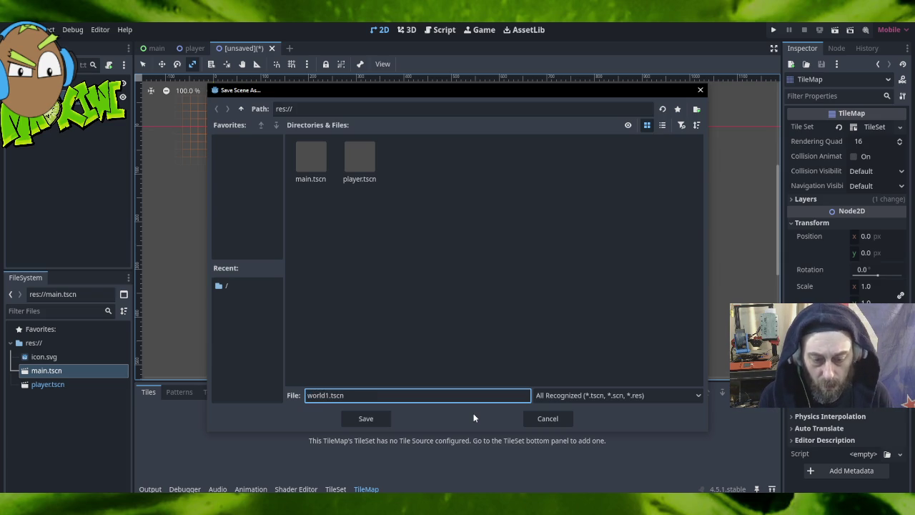
key(BackSpace)
key(BackSpace)
key(BackSpace)
key(BackSpace)
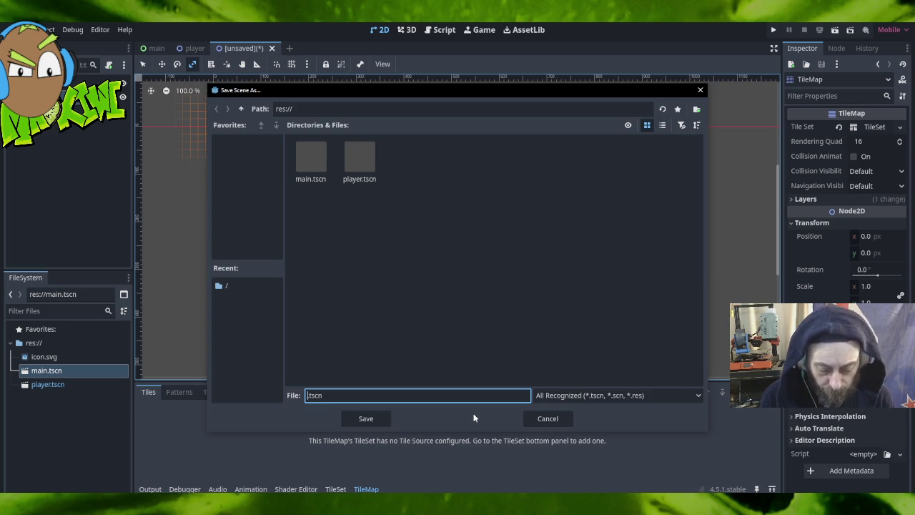
text(boop)
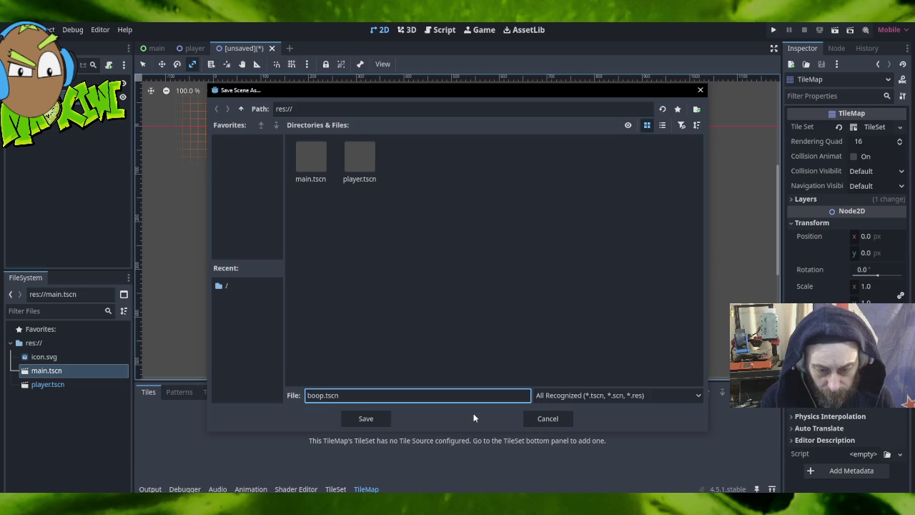
key(BackSpace)
key(BackSpace)
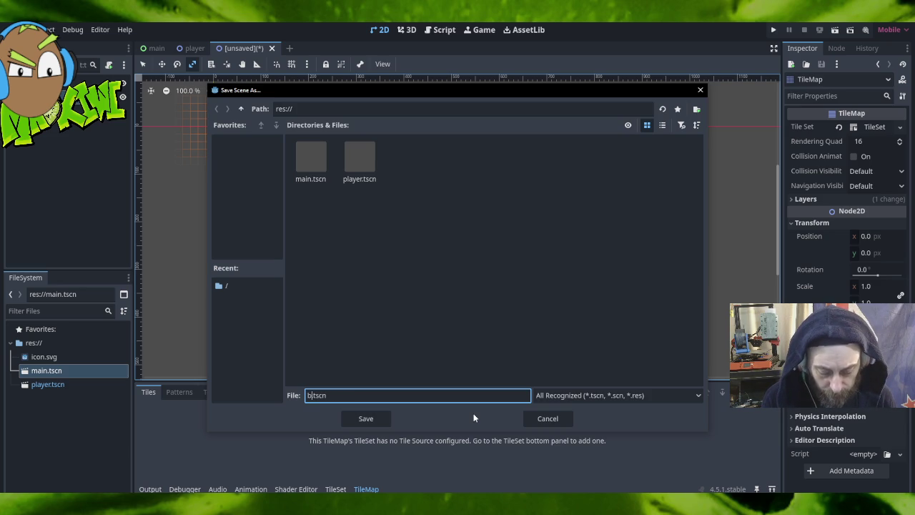
key(BackSpace)
text(home)
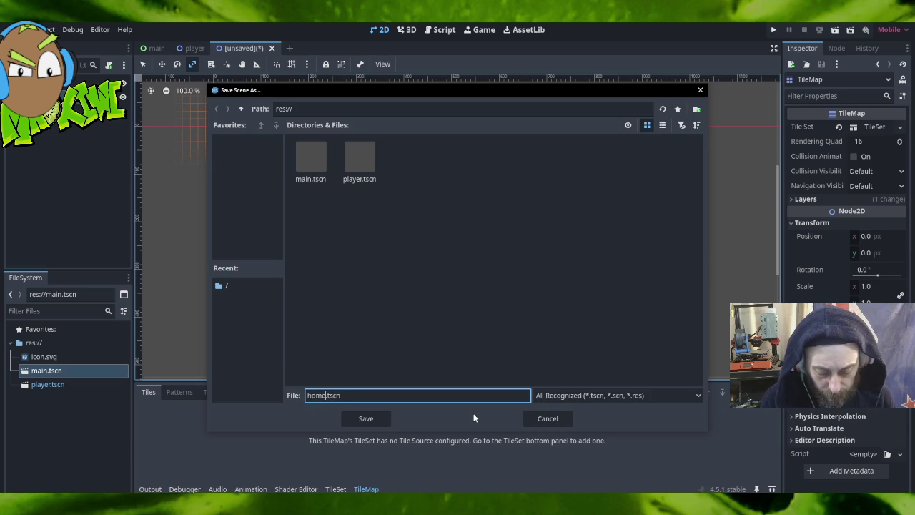
text(base)
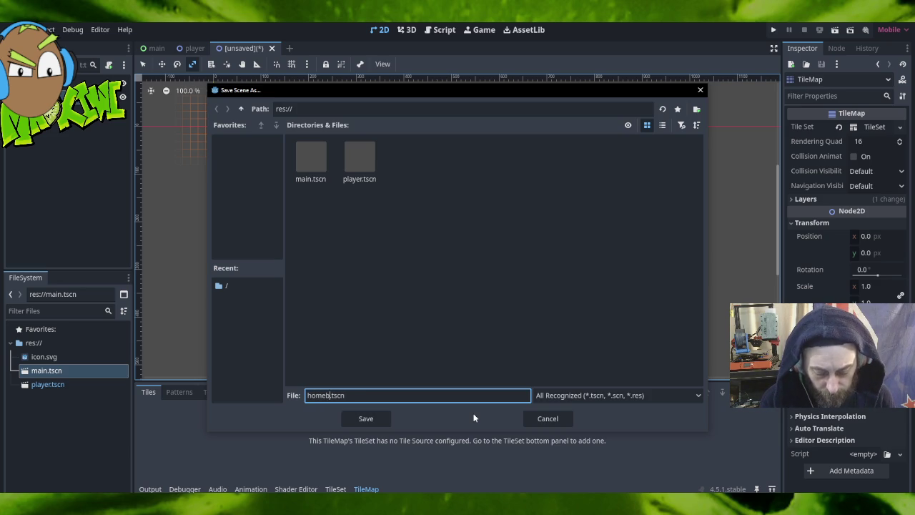
key(Return)
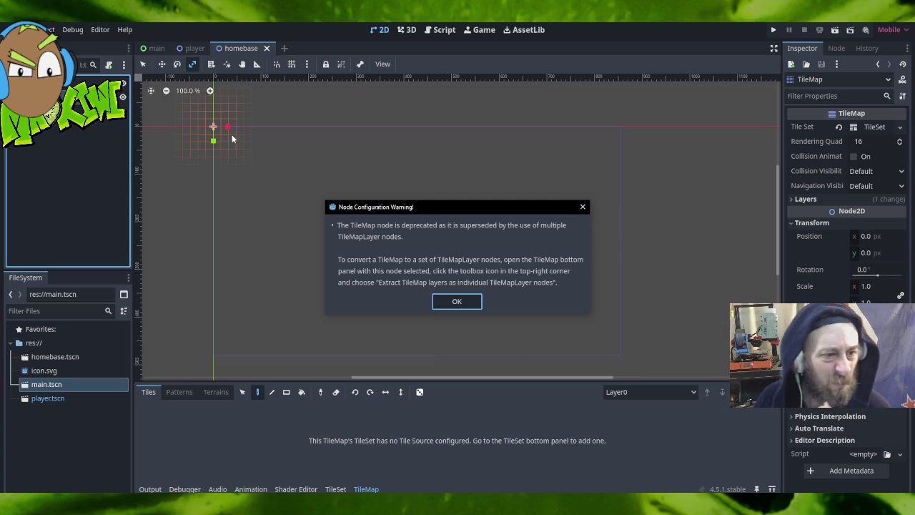
Dismiss the deprecation warning and delete the TileMap node.
key(Return)
right_click(79, 98)
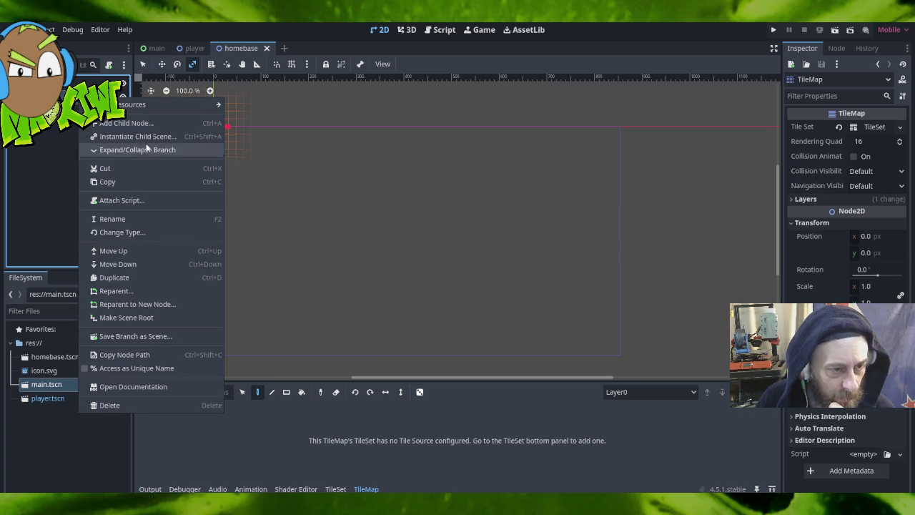
mouse_move(145, 108)
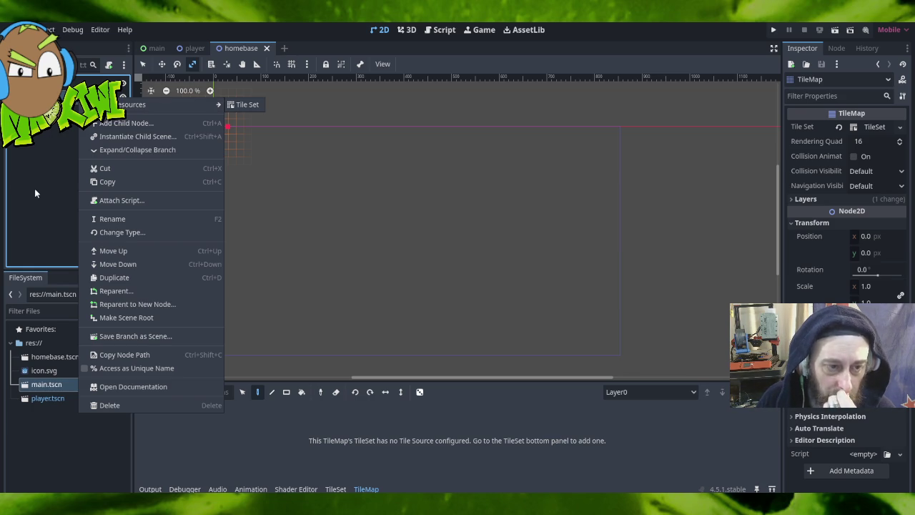
click(111, 405)
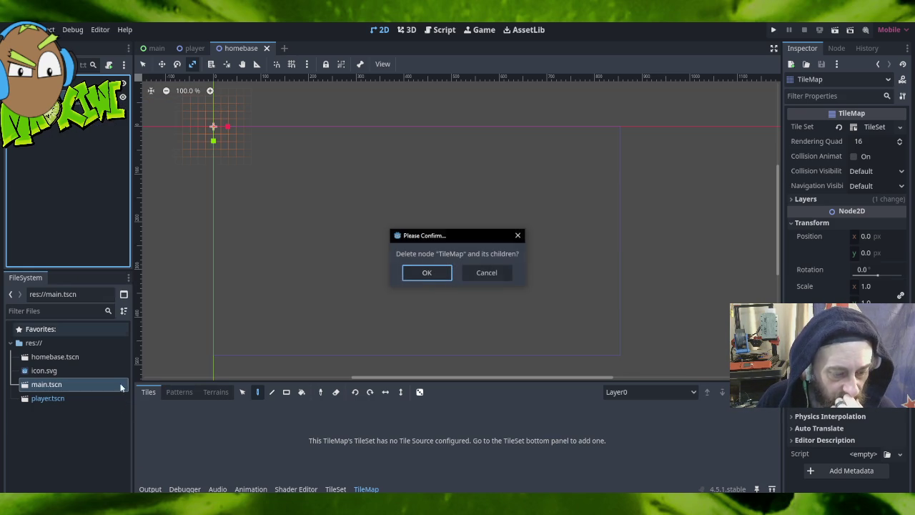
click(426, 273)
Add a TileMapLayer child under the Node2D root by searching 'tile'.
right_click(37, 83)
click(79, 90)
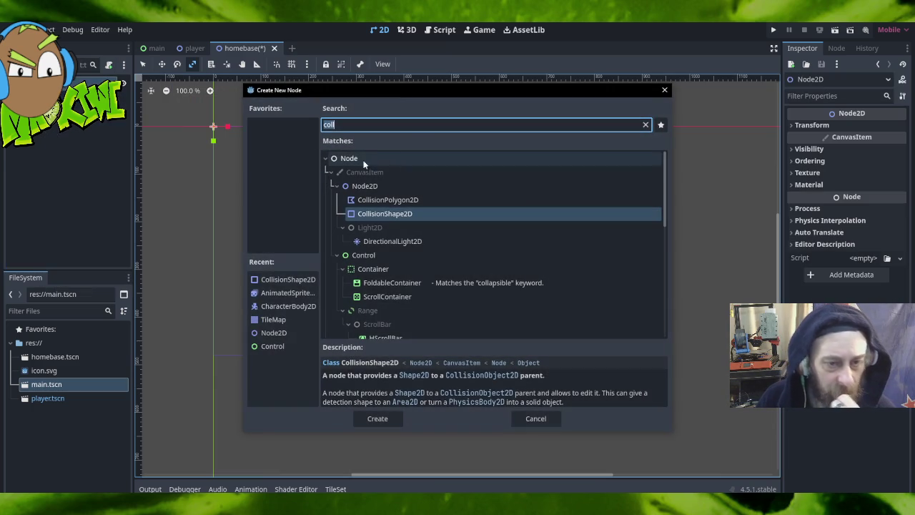
text(tile)
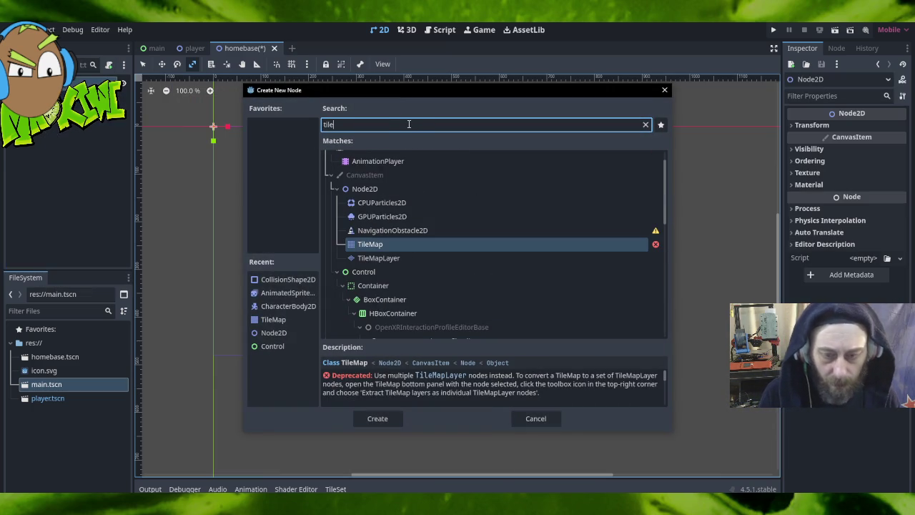
double_click(387, 258)
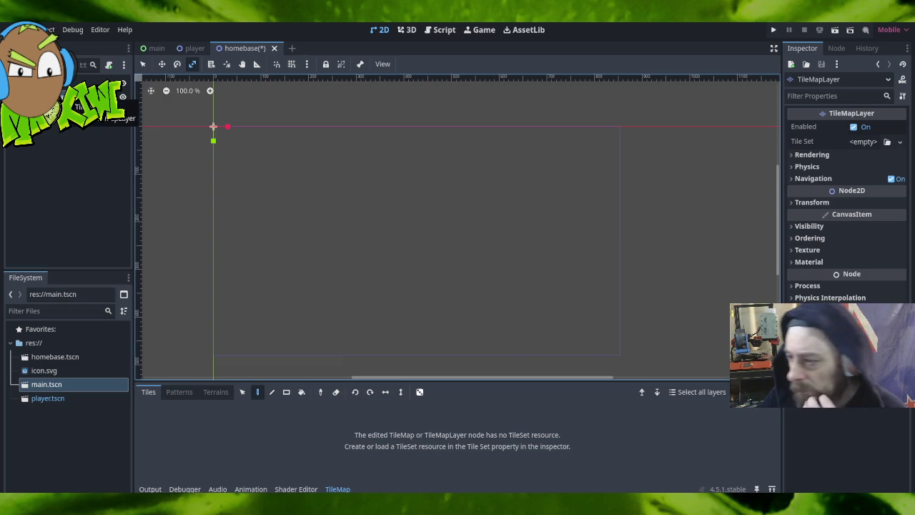
Give the TileMapLayer a new TileSet and set its texture filter to Nearest.
click(858, 142)
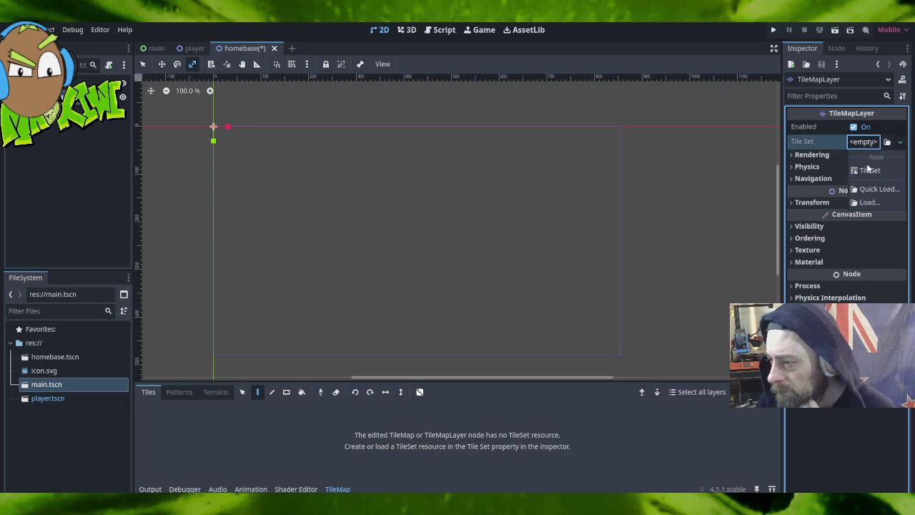
click(865, 170)
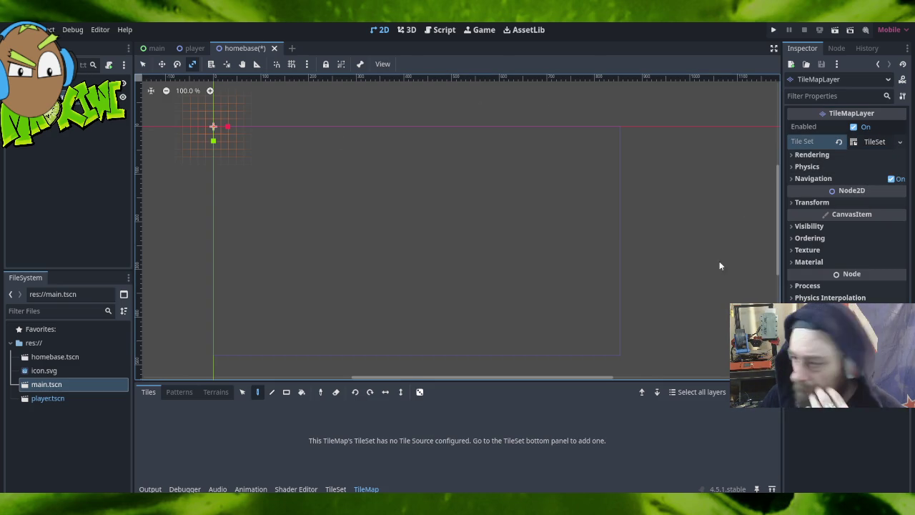
click(789, 168)
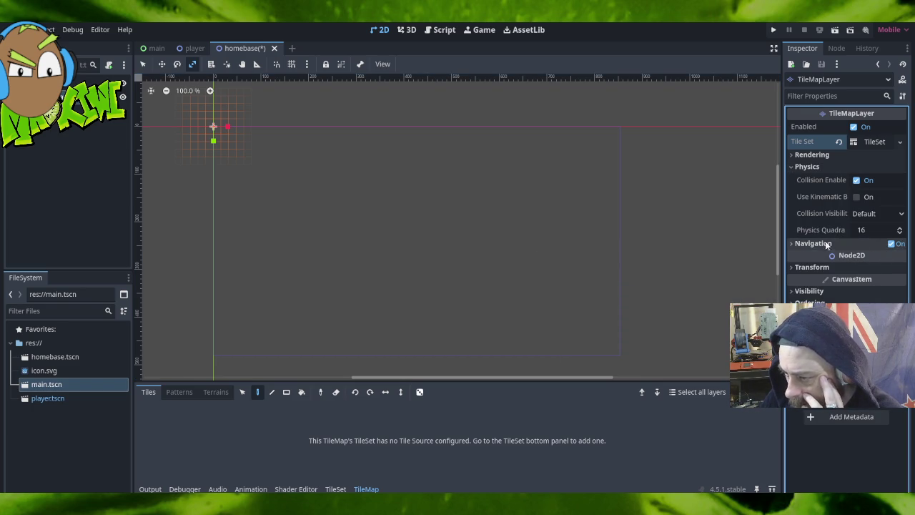
click(797, 266)
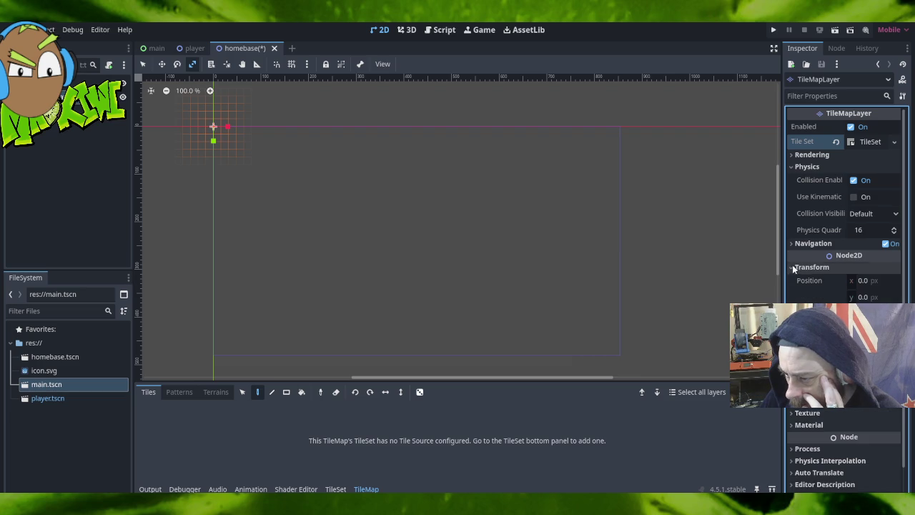
click(801, 413)
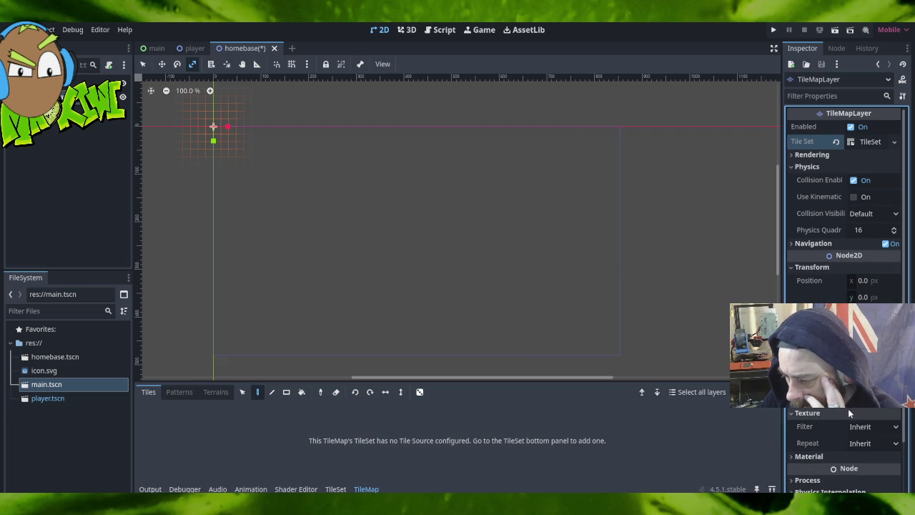
click(854, 426)
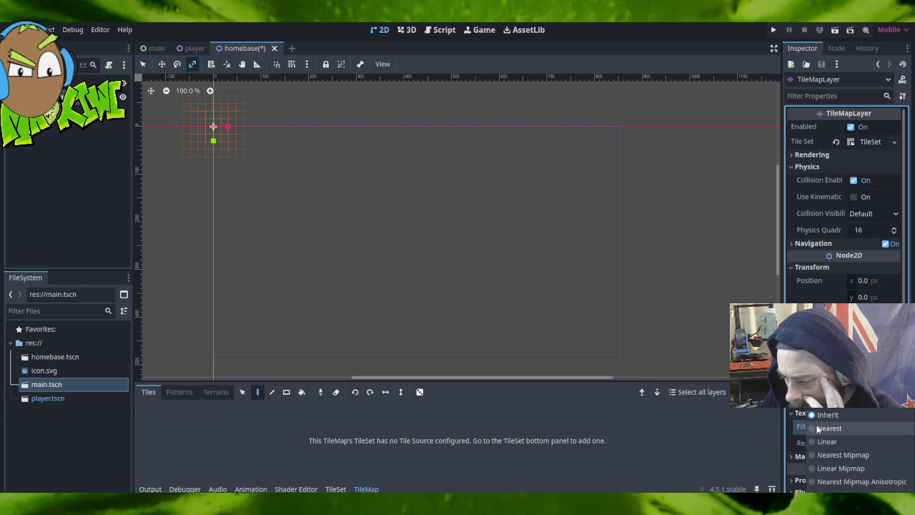
click(829, 428)
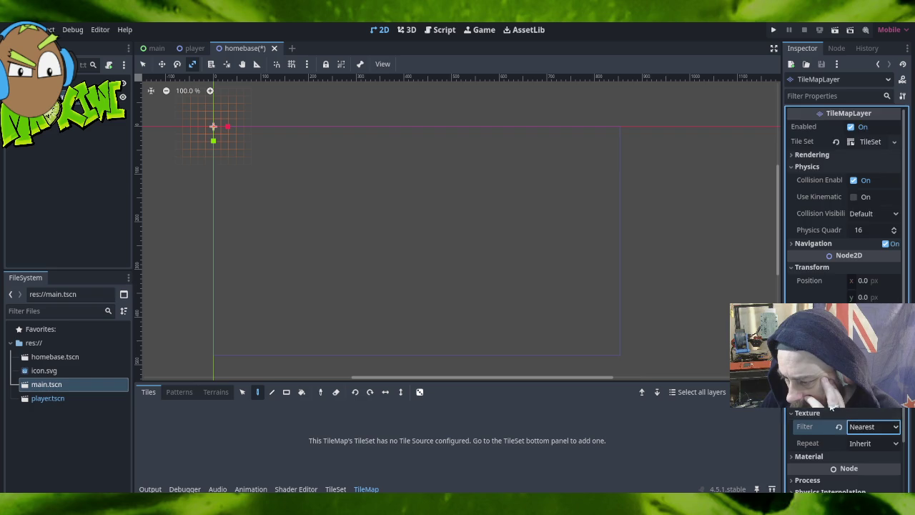
Review the TileMapLayer properties in the Inspector, then bring up the Scene menu.
scroll(829, 400, down, 2)
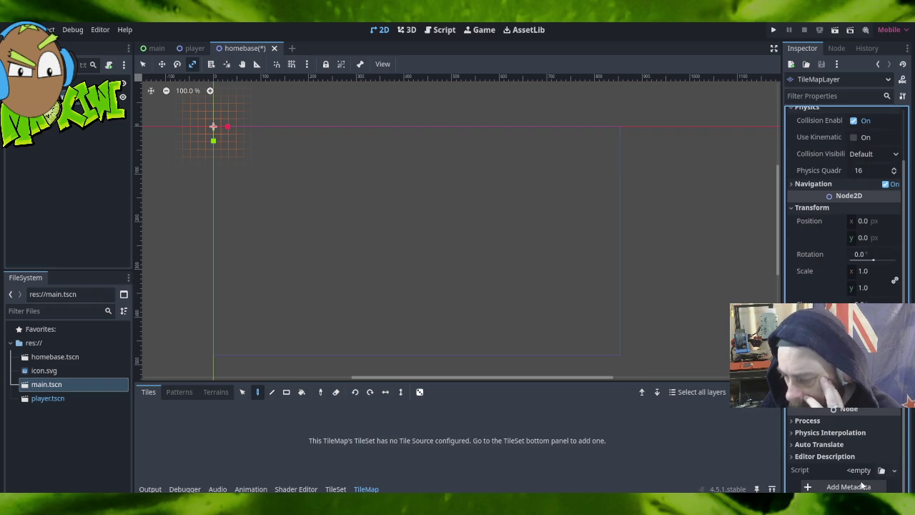
scroll(850, 433, up, 2)
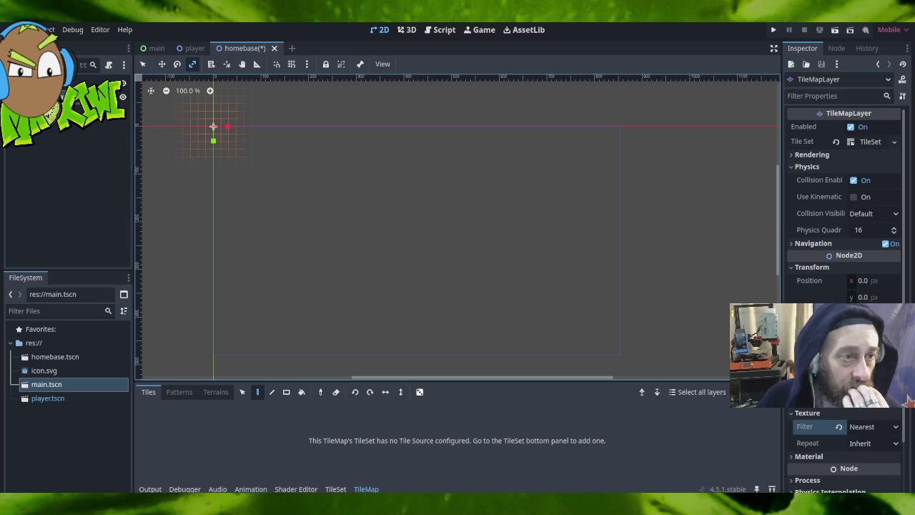
click(15, 30)
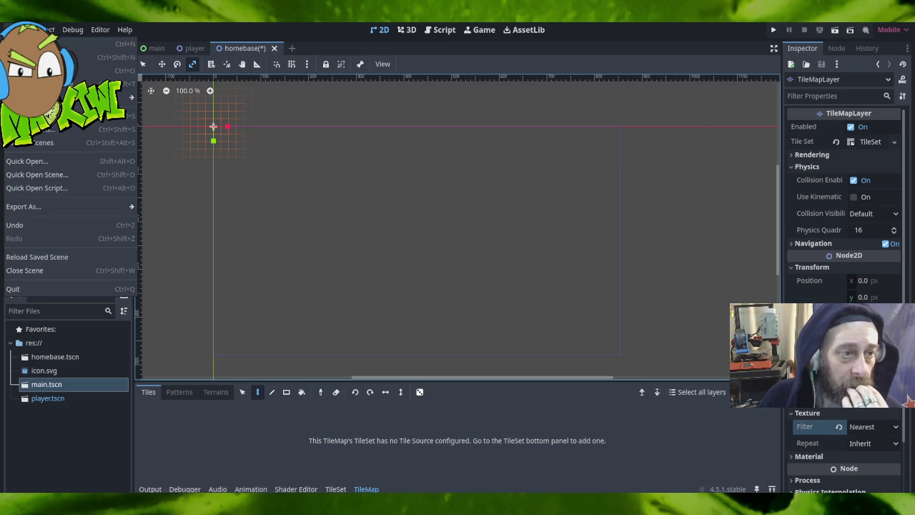
Save all scenes, then list the Signals of homebase.tscn's root Node2D.
click(41, 146)
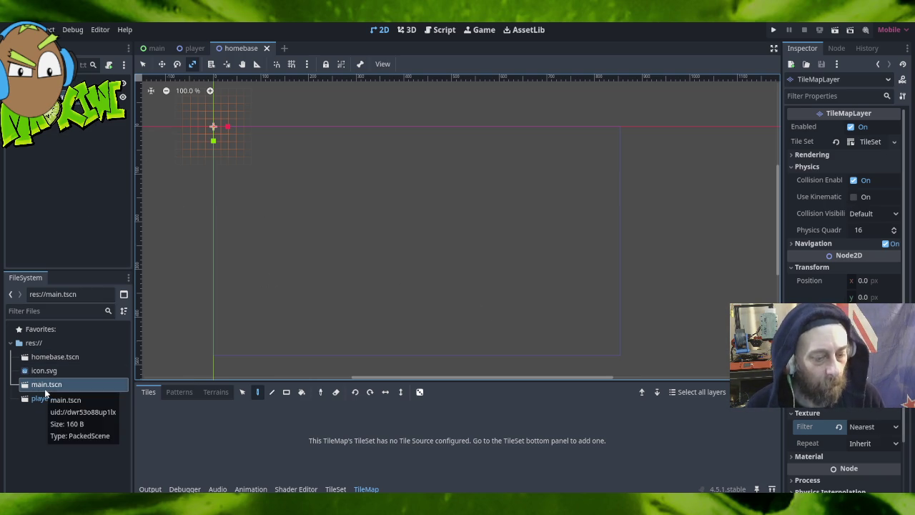
click(52, 355)
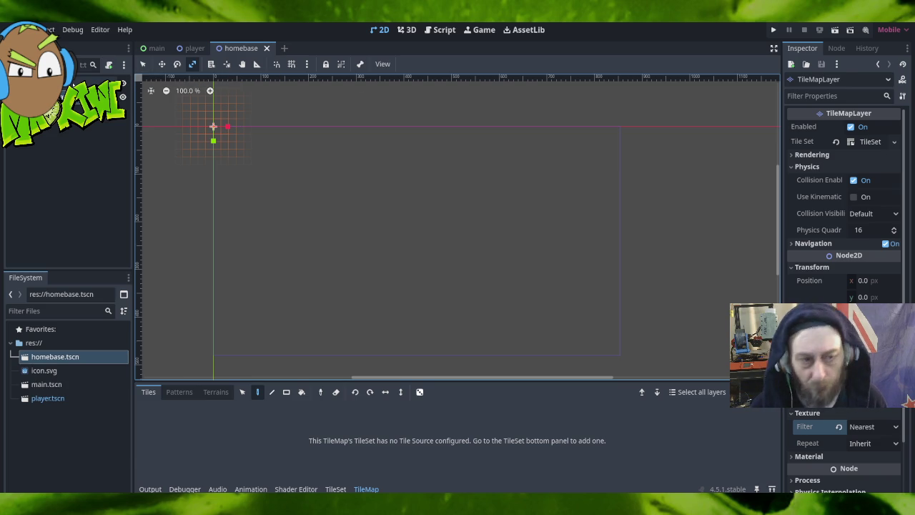
click(93, 82)
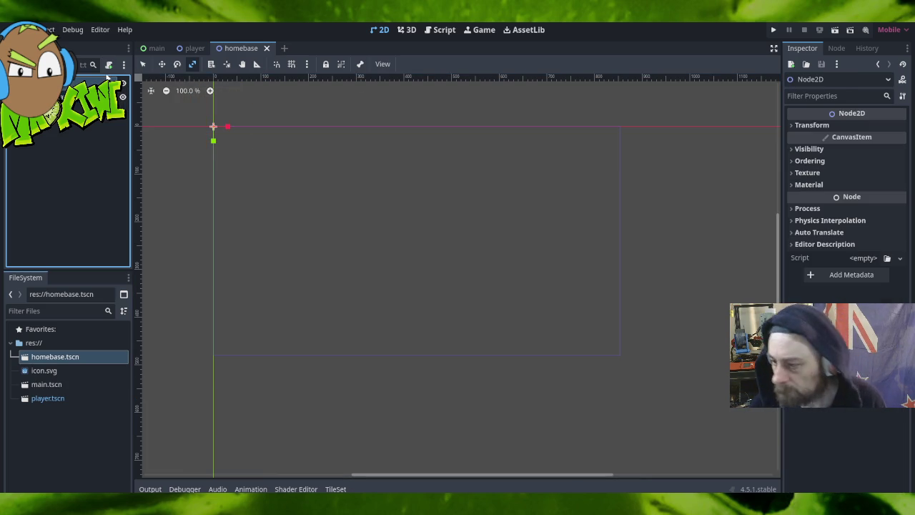
click(835, 48)
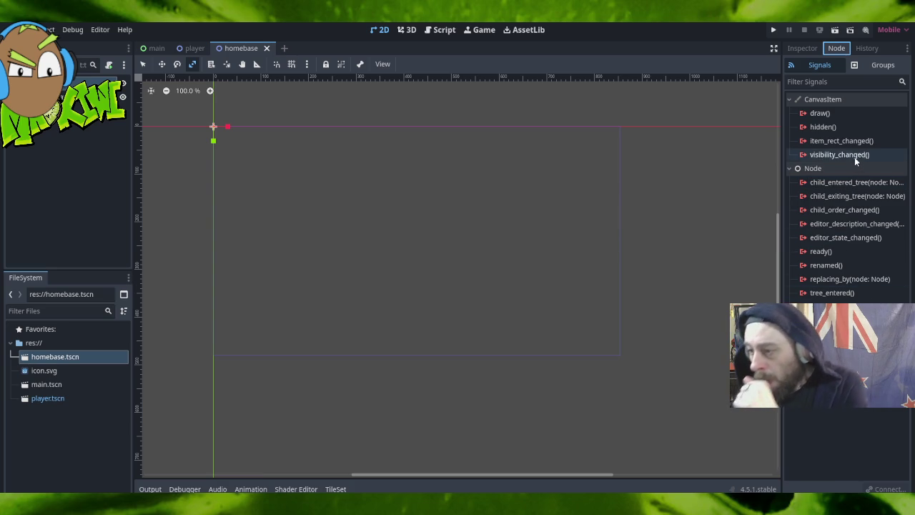
Read the signal tooltips, then select player.tscn instead of homebase.tscn in FileSystem.
mouse_move(852, 140)
mouse_move(852, 186)
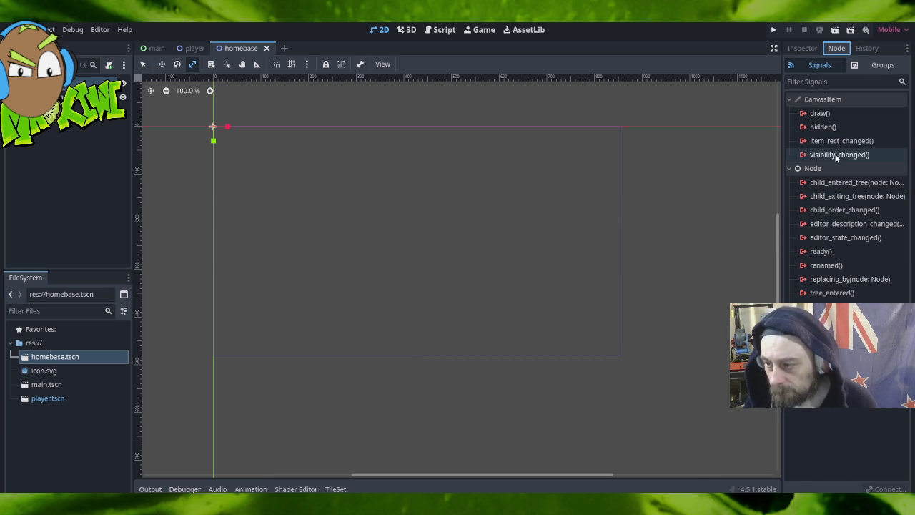
mouse_move(829, 117)
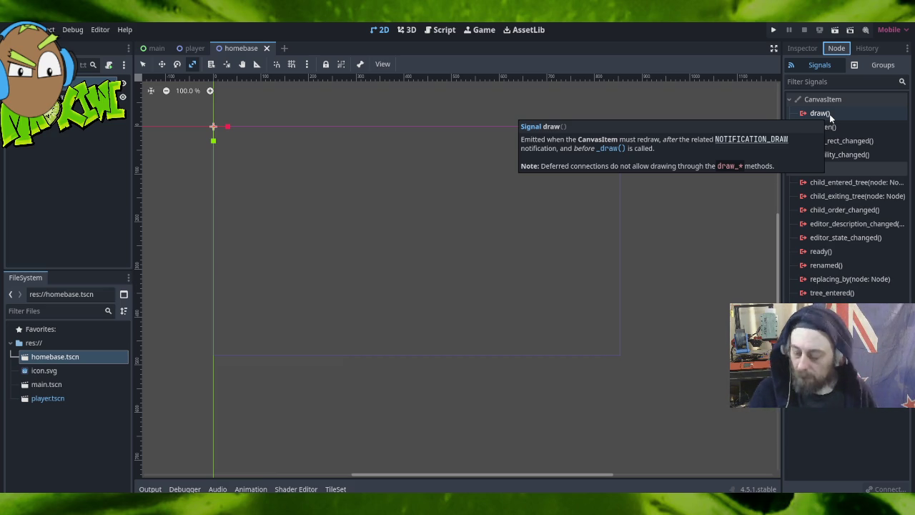
click(49, 416)
click(50, 400)
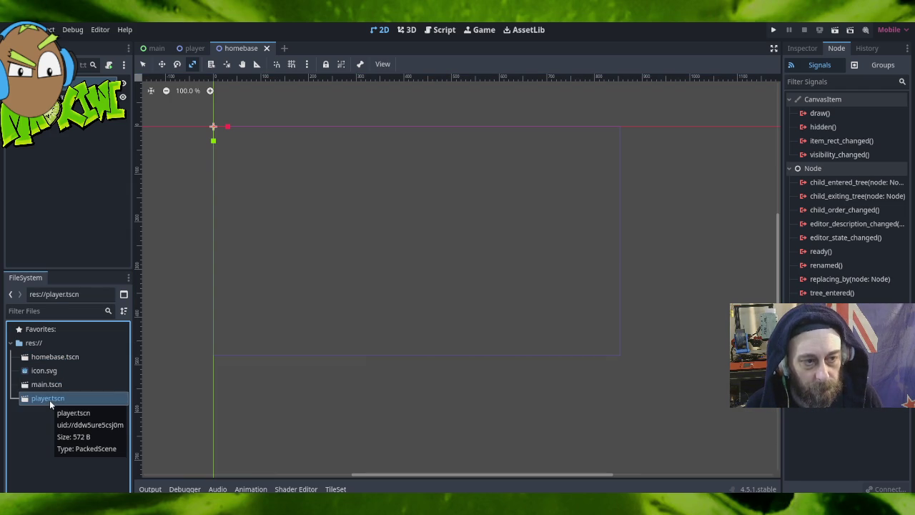
Open player.tscn and check the AnimatedSprite2D's animation list in the Inspector.
double_click(50, 400)
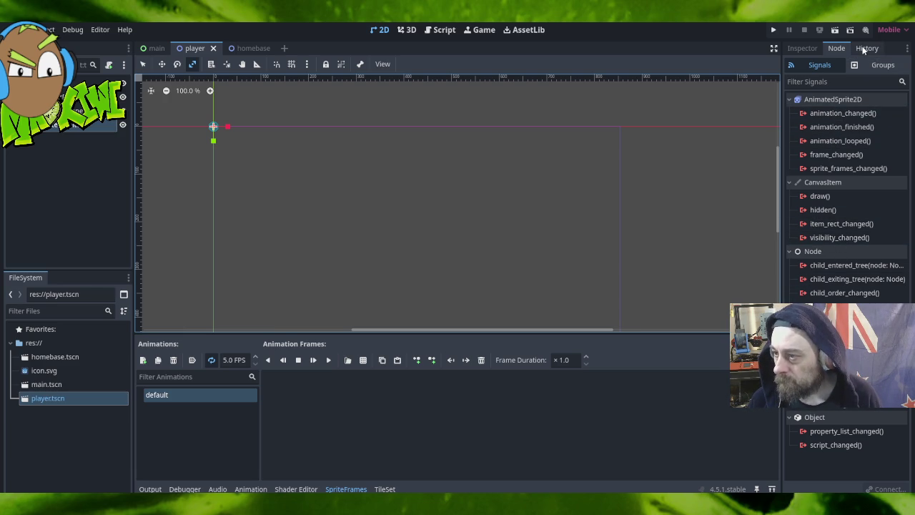
click(801, 48)
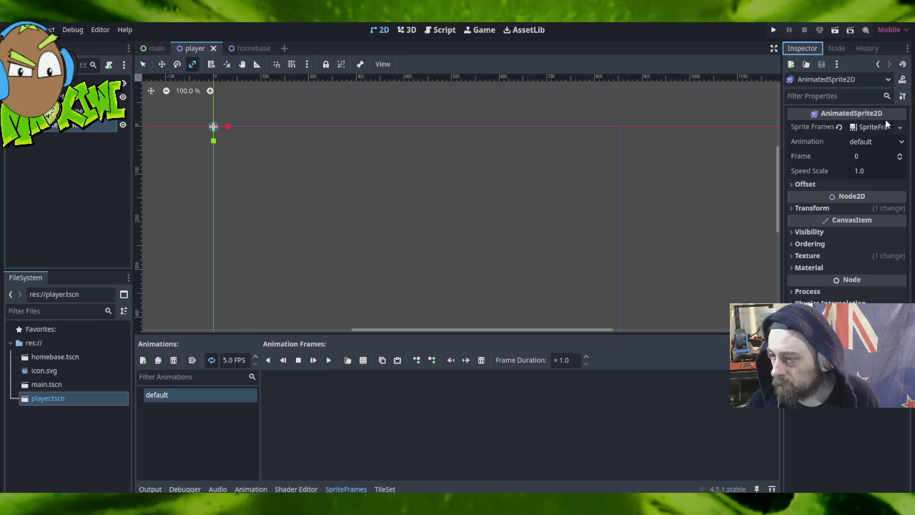
click(879, 141)
click(876, 157)
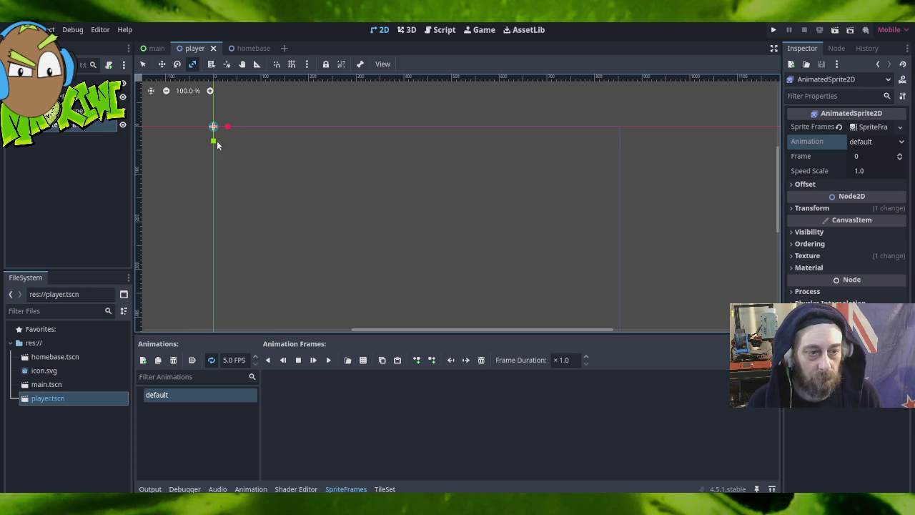
Select the CharacterBody2D, CollisionShape2D and AnimatedSprite2D nodes in turn, checking the AnimatedSprite2D's actions.
click(62, 86)
click(63, 111)
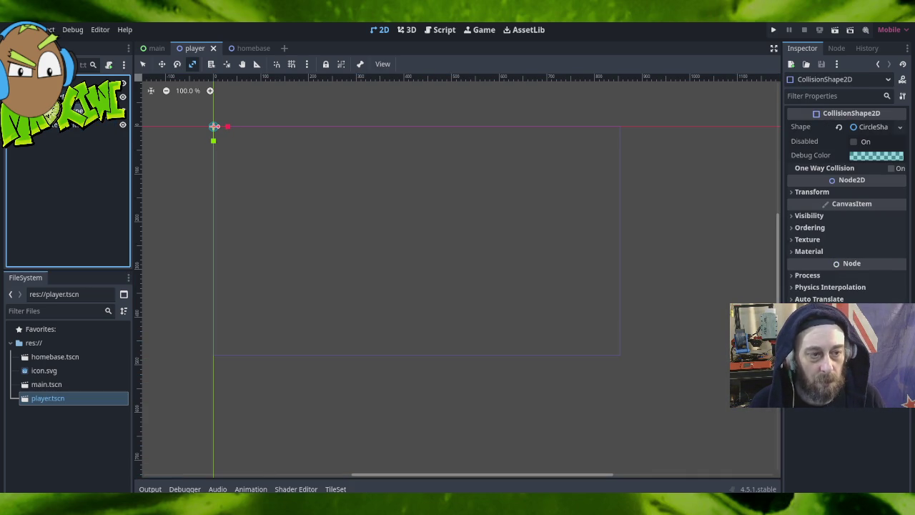
click(75, 109)
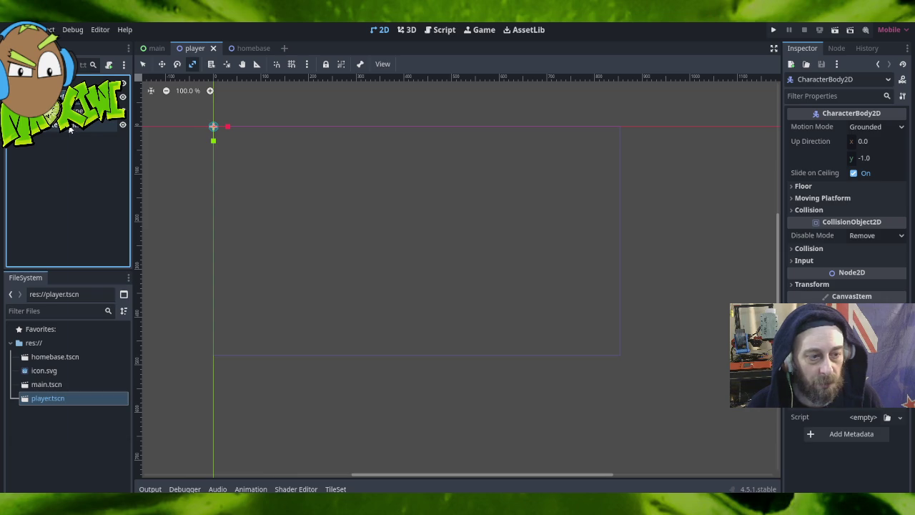
right_click(69, 128)
mouse_move(114, 132)
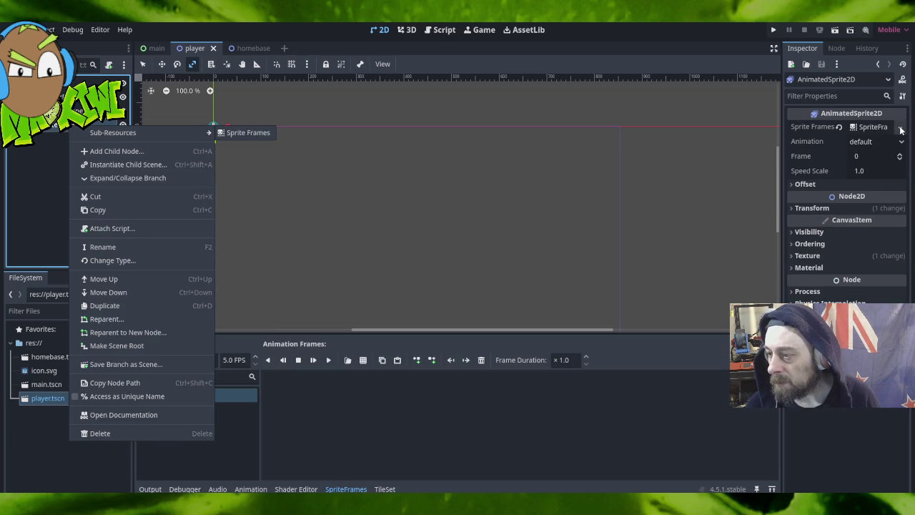
click(519, 227)
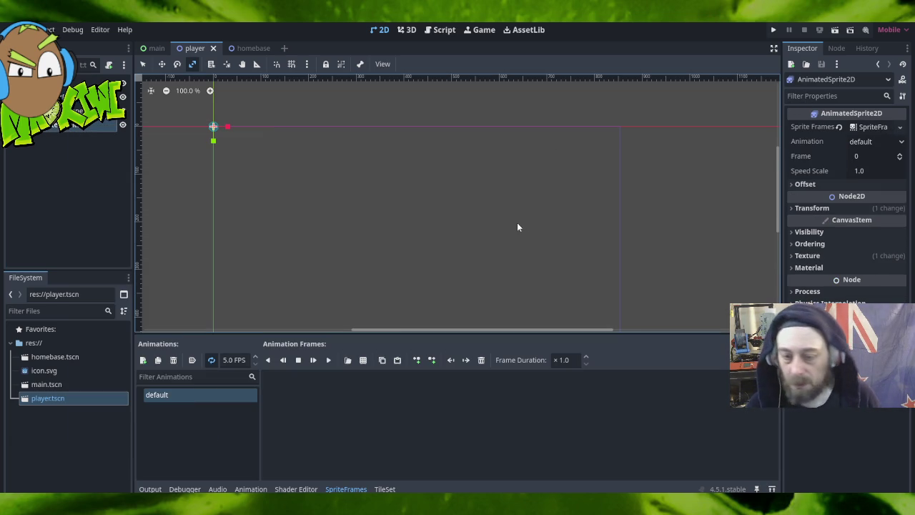
click(65, 436)
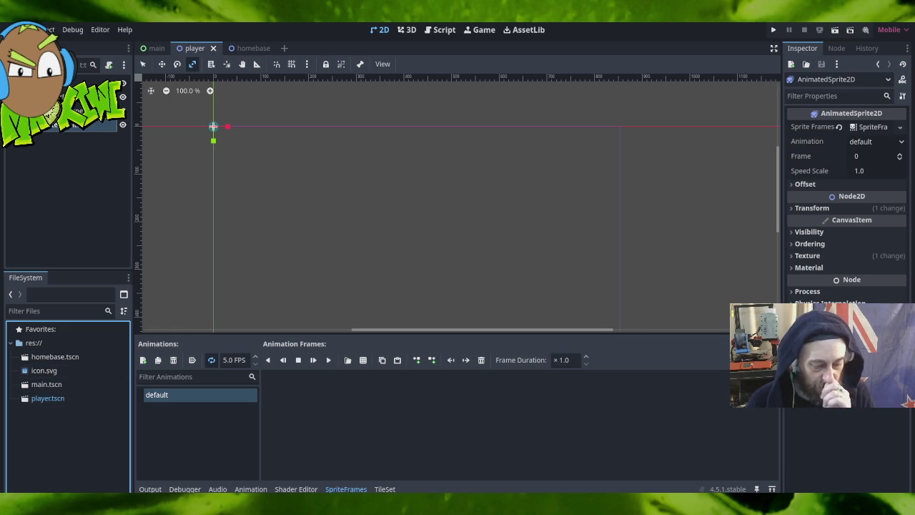
In File Explorer, browse GodotBuild, GodotProjects, testgame and 3-sugars, ending in Downloads.
key(alt+Tab)
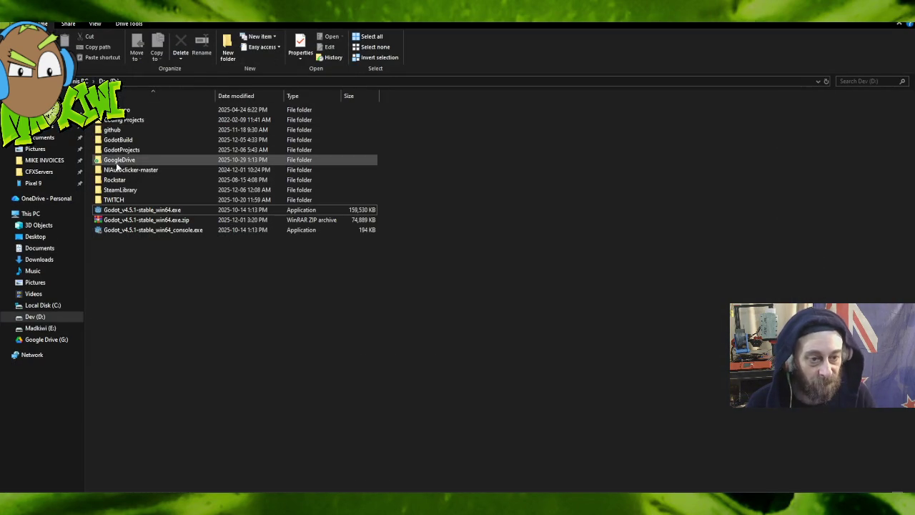
double_click(130, 141)
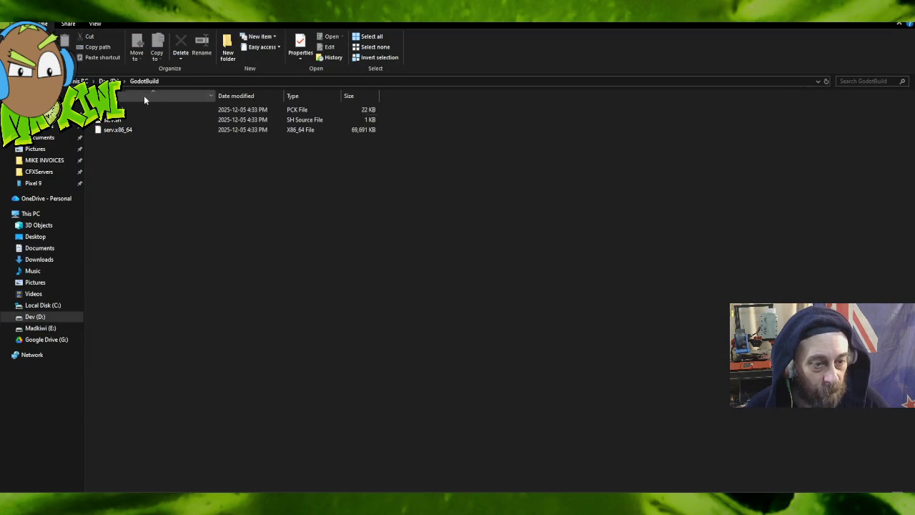
key(alt+Left)
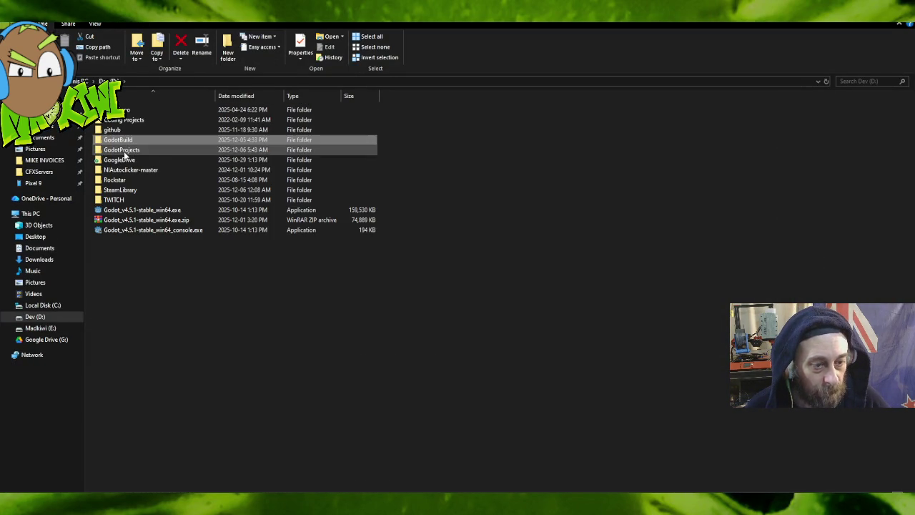
double_click(122, 148)
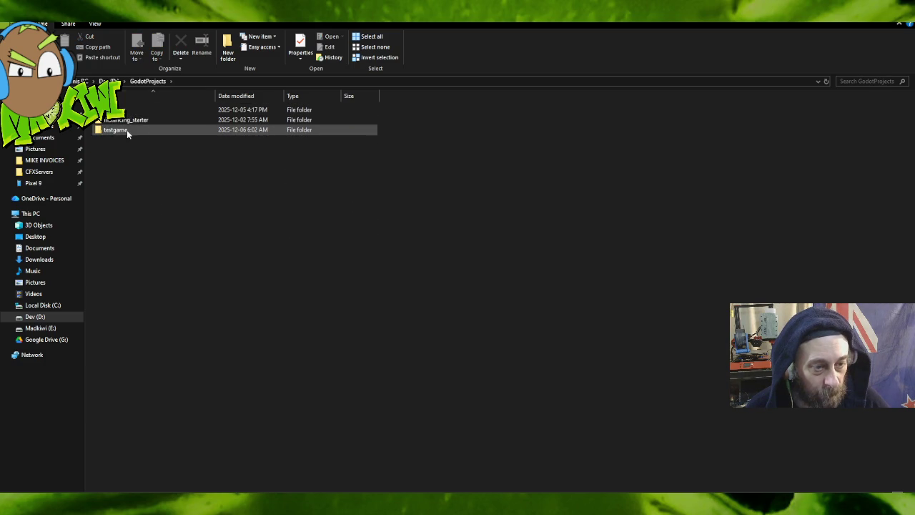
double_click(123, 130)
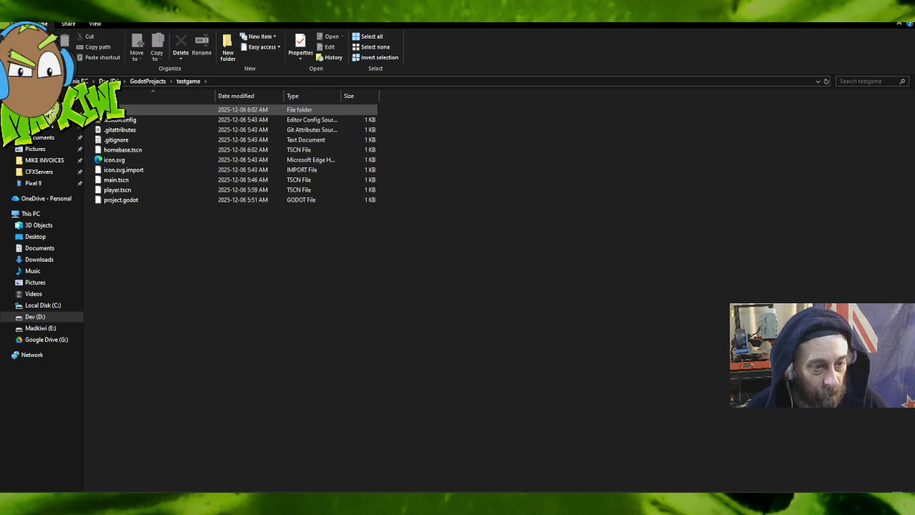
click(147, 81)
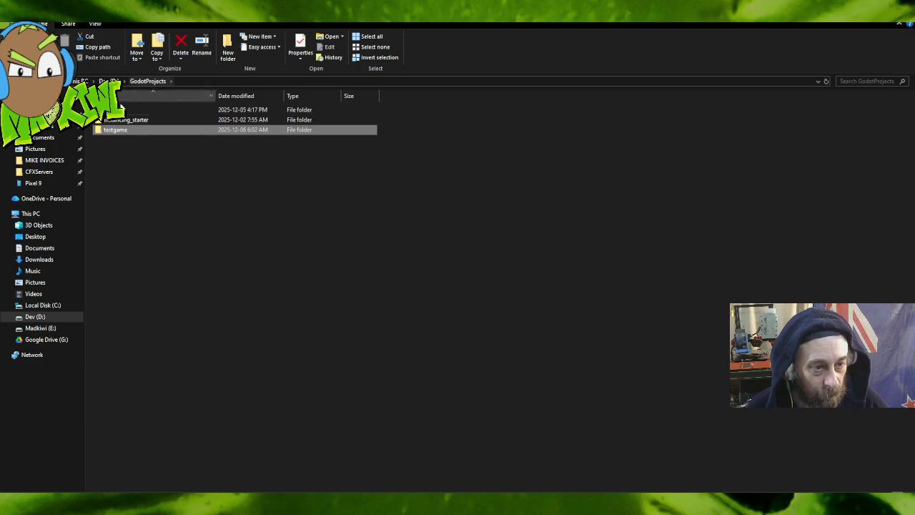
double_click(114, 109)
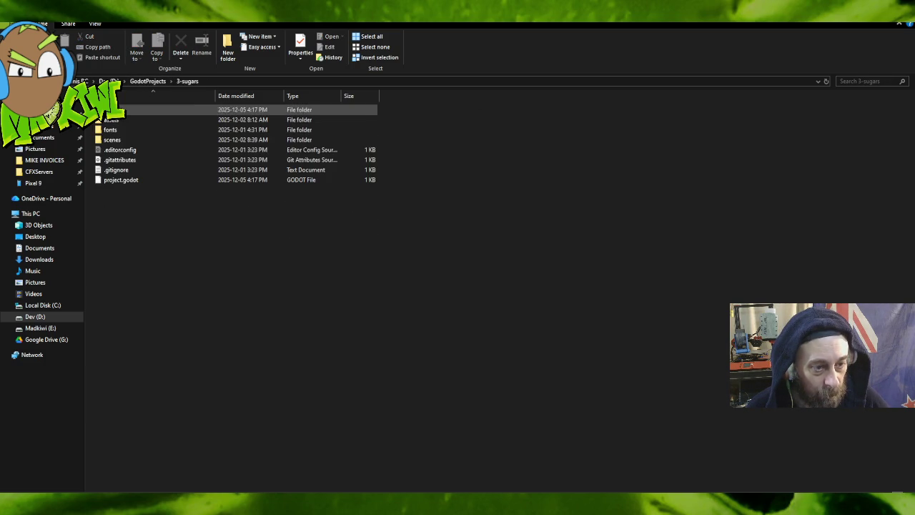
double_click(118, 120)
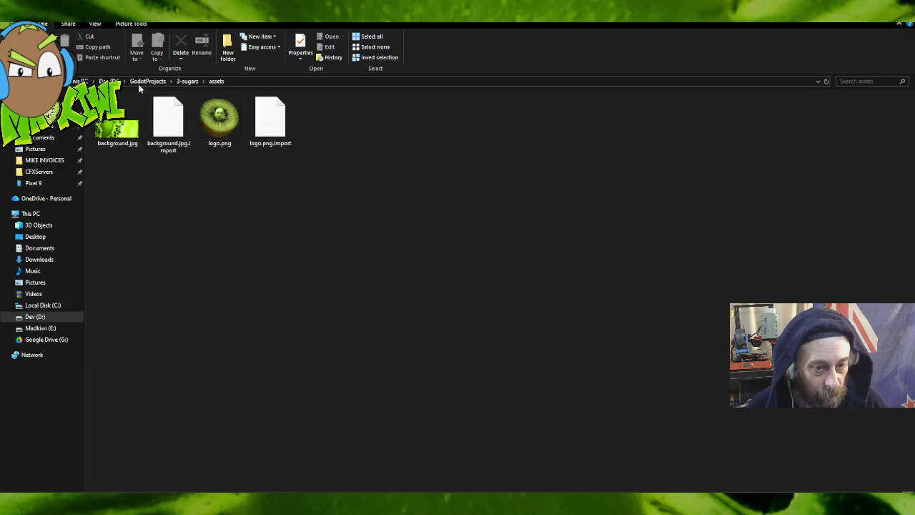
click(185, 81)
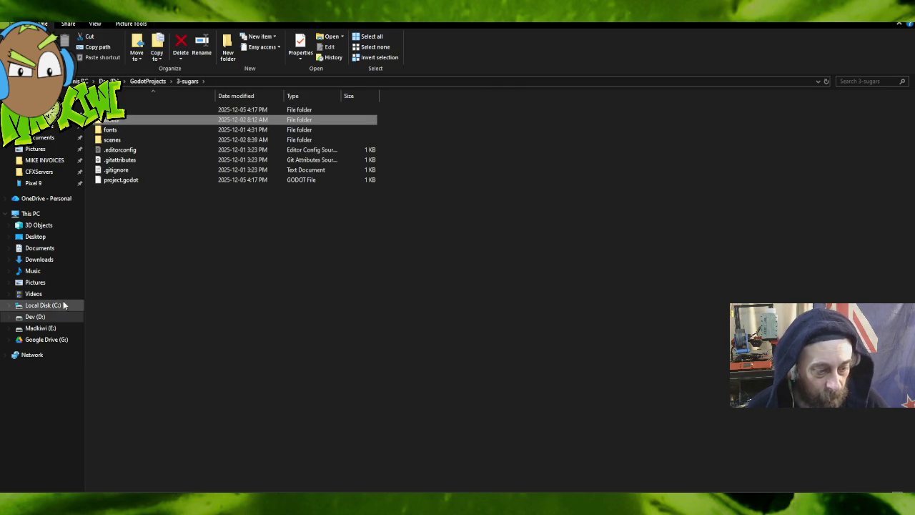
click(49, 127)
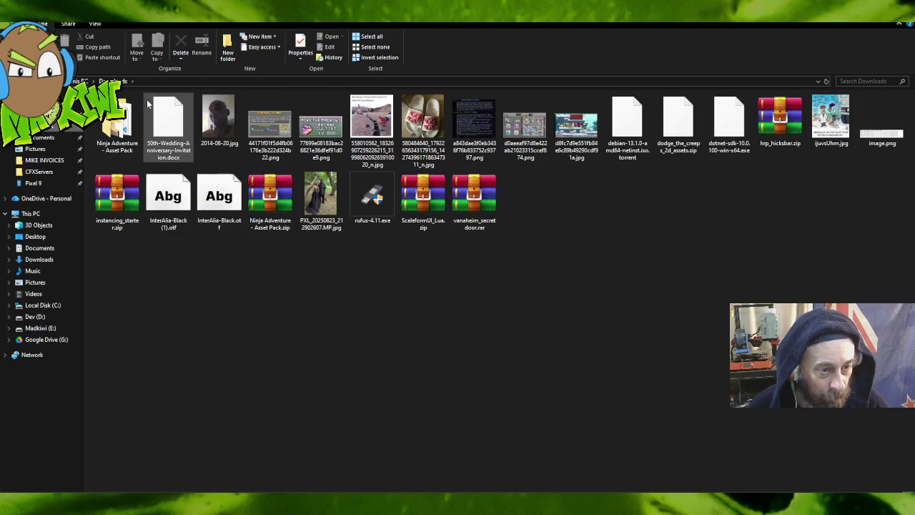
Browse the Ninja Adventure asset pack's Actor > Characters, look at Flam, and open Master.
double_click(120, 125)
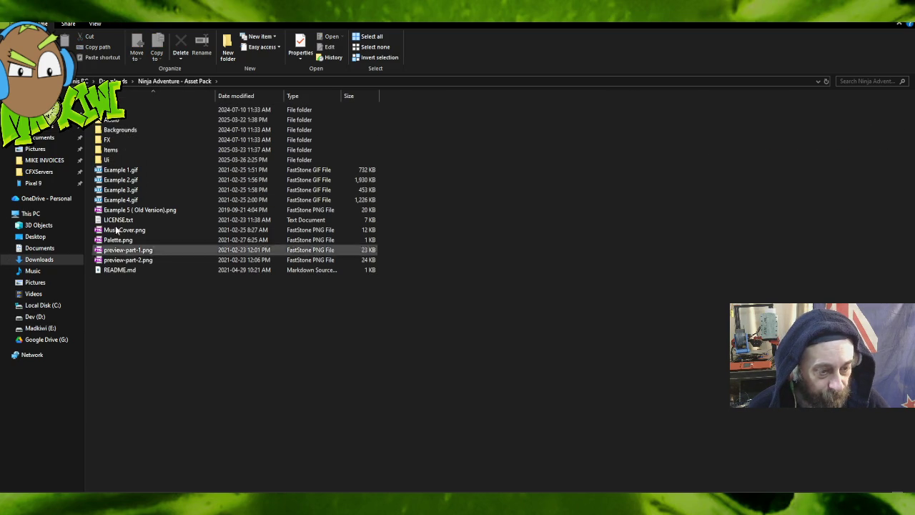
click(126, 111)
double_click(126, 111)
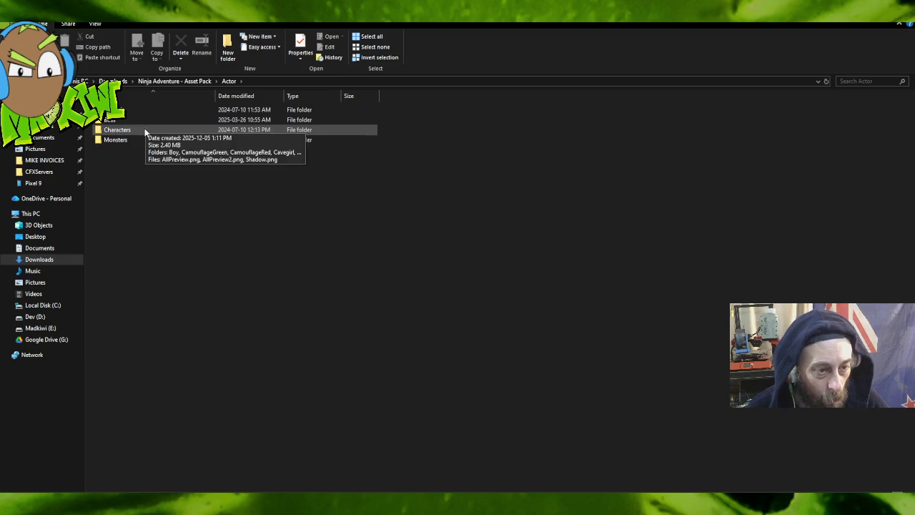
double_click(144, 128)
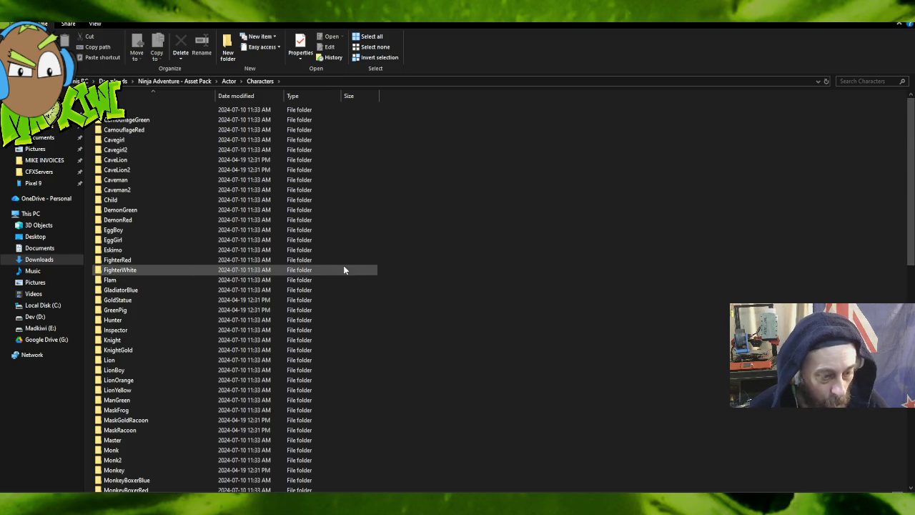
click(161, 280)
double_click(161, 280)
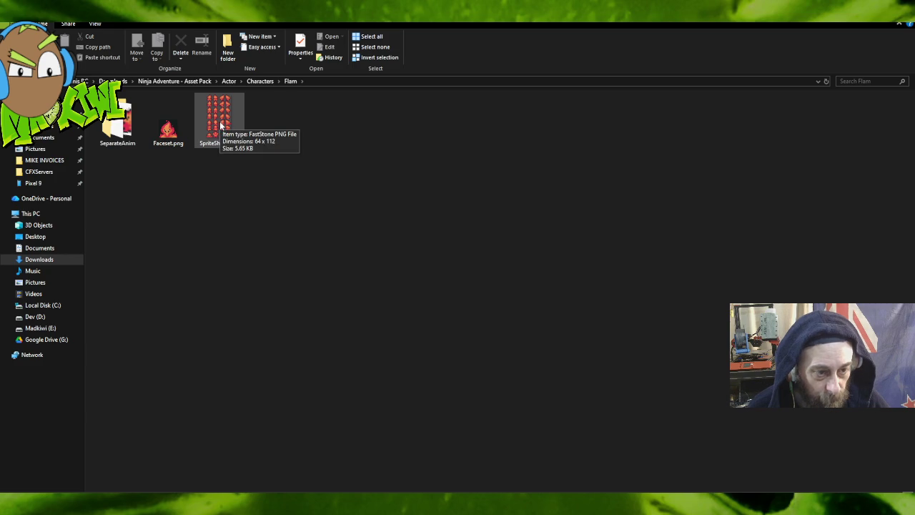
key(alt+Left)
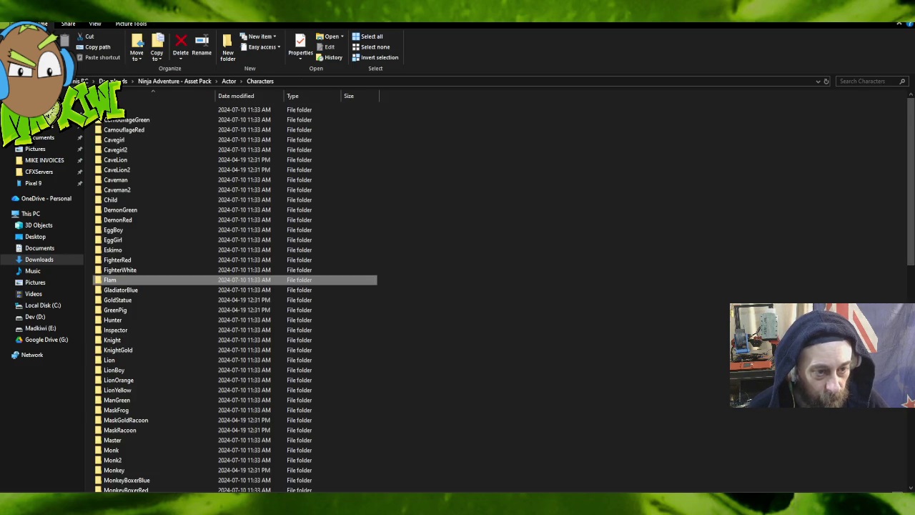
right_click(408, 219)
click(351, 261)
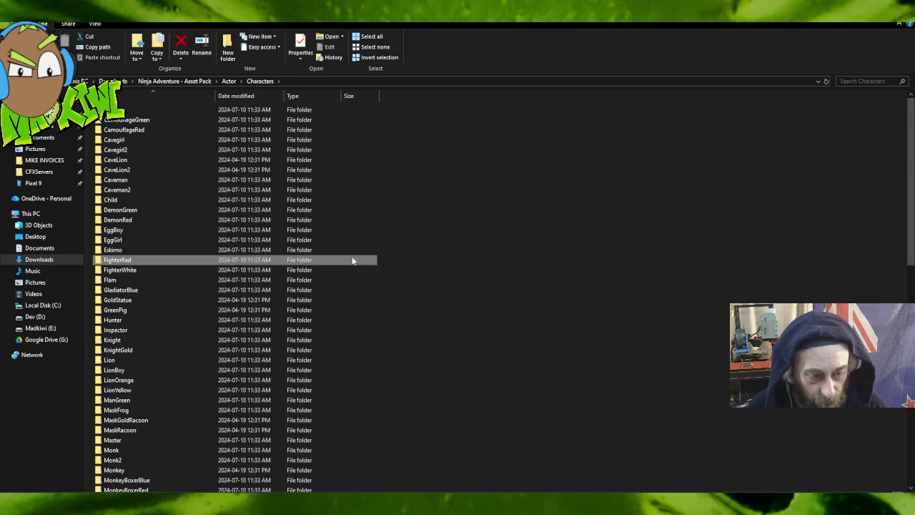
scroll(286, 272, down, 5)
double_click(148, 293)
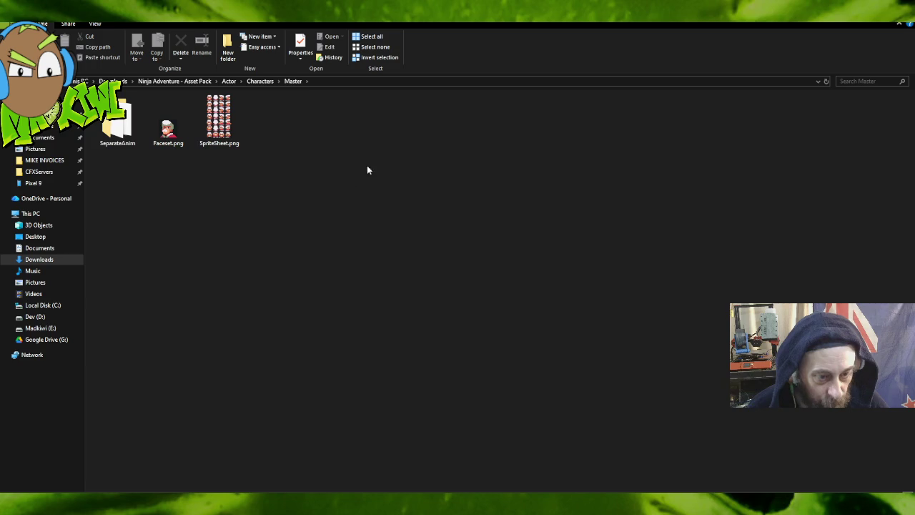
Inspect SpriteSheet.png, SeparateAnim and the Faceset.png preview, then select all three Master items.
click(230, 123)
right_click(230, 123)
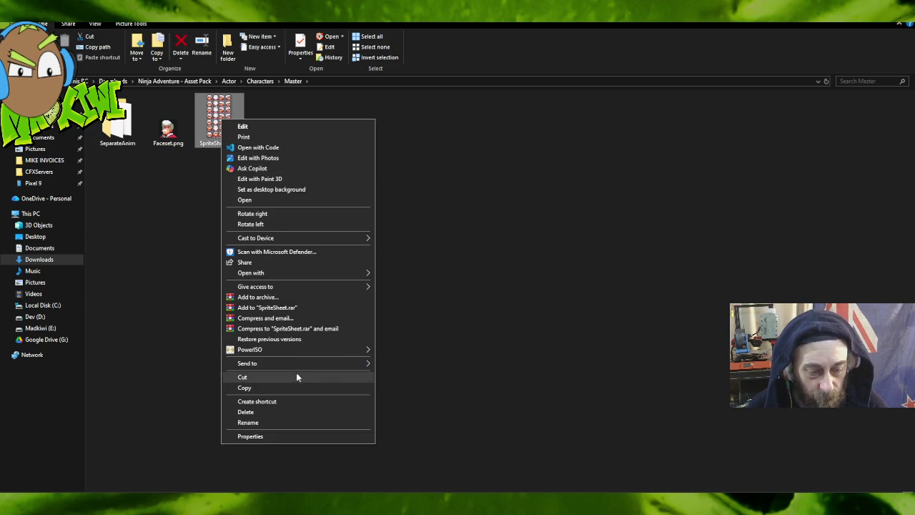
click(293, 387)
double_click(117, 122)
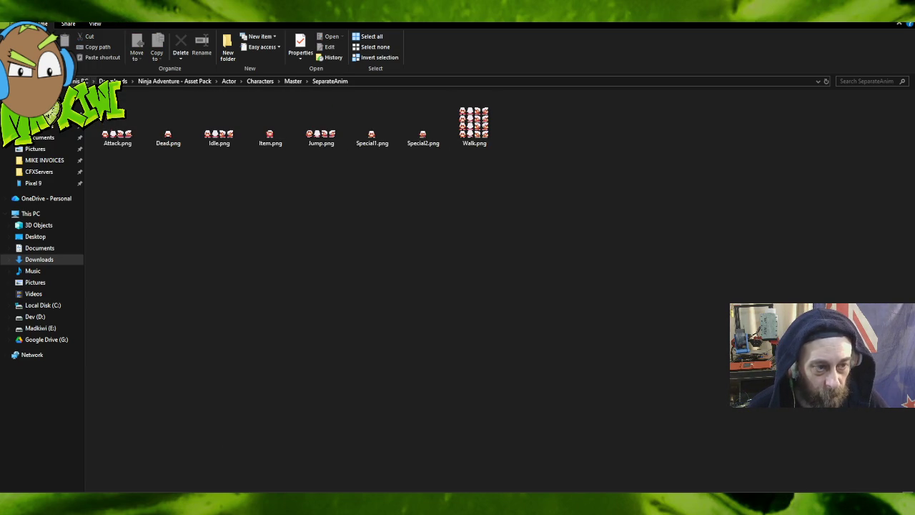
click(48, 81)
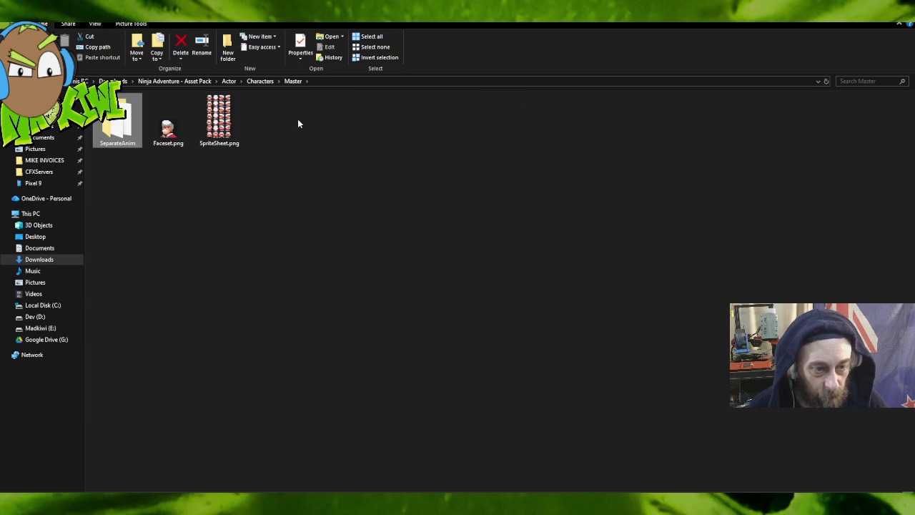
click(167, 133)
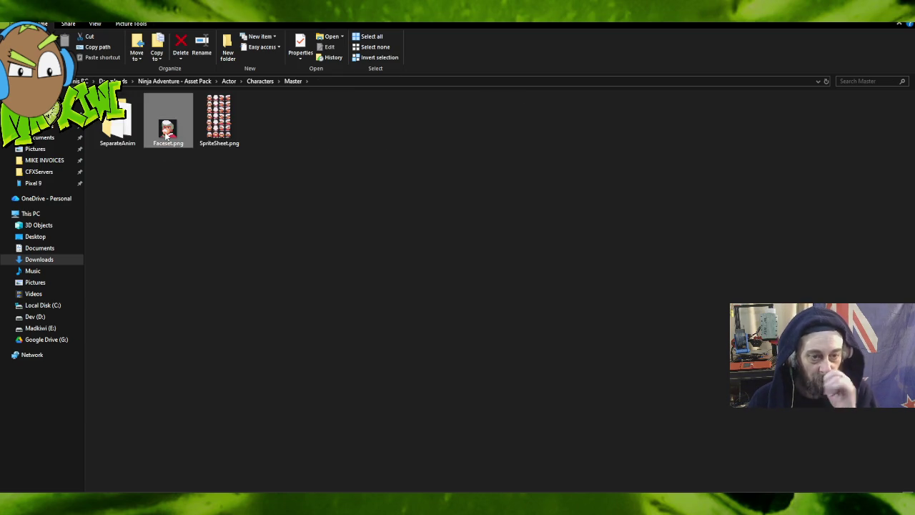
double_click(165, 132)
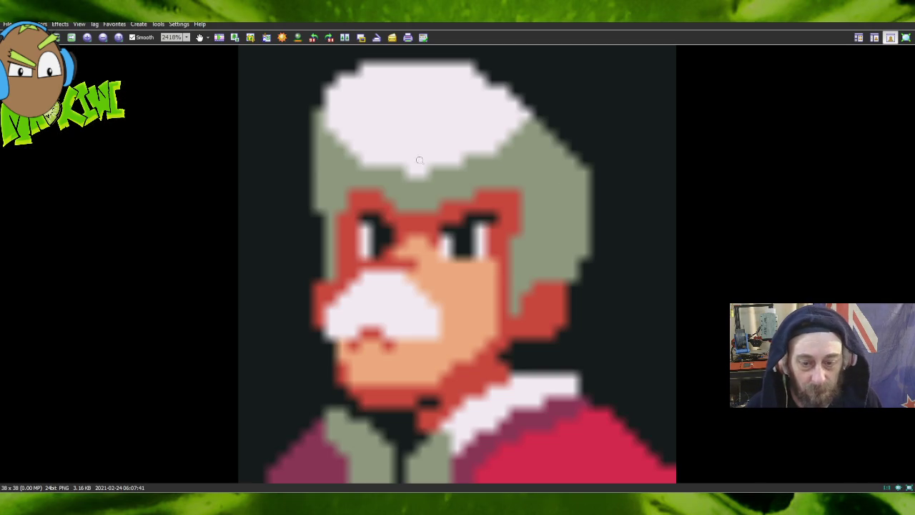
key(Escape)
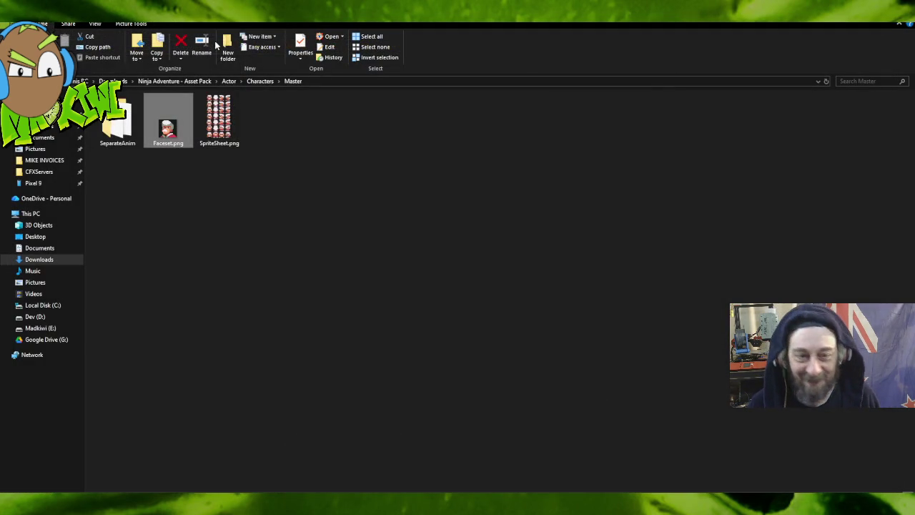
mouse_move(298, 120)
mouse_down()
mouse_move(204, 123)
mouse_move(97, 164)
mouse_move(103, 157)
mouse_move(111, 177)
mouse_up()
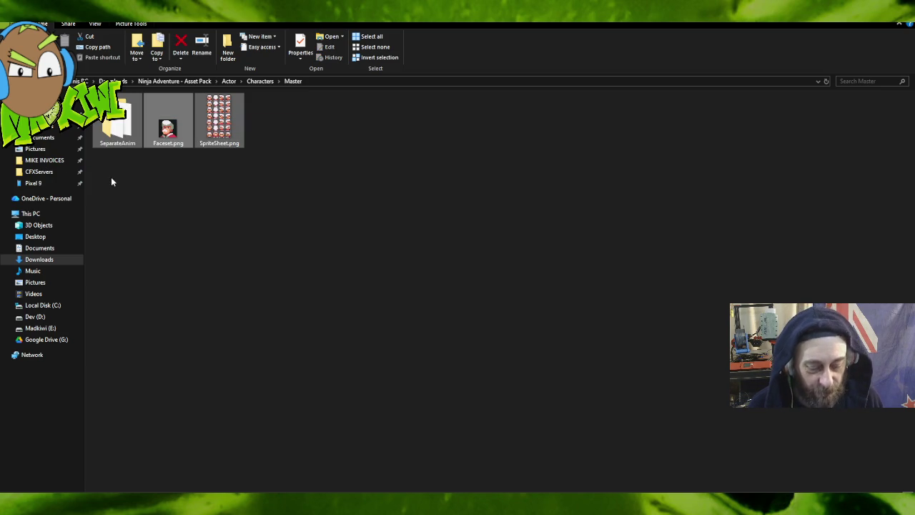
Navigate to Dev (D:) > GodotProjects > testgame.
click(59, 317)
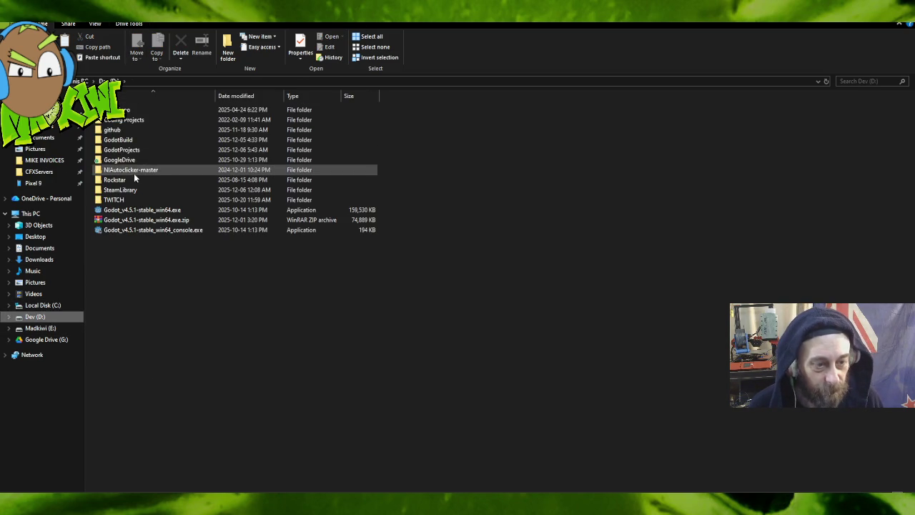
click(118, 150)
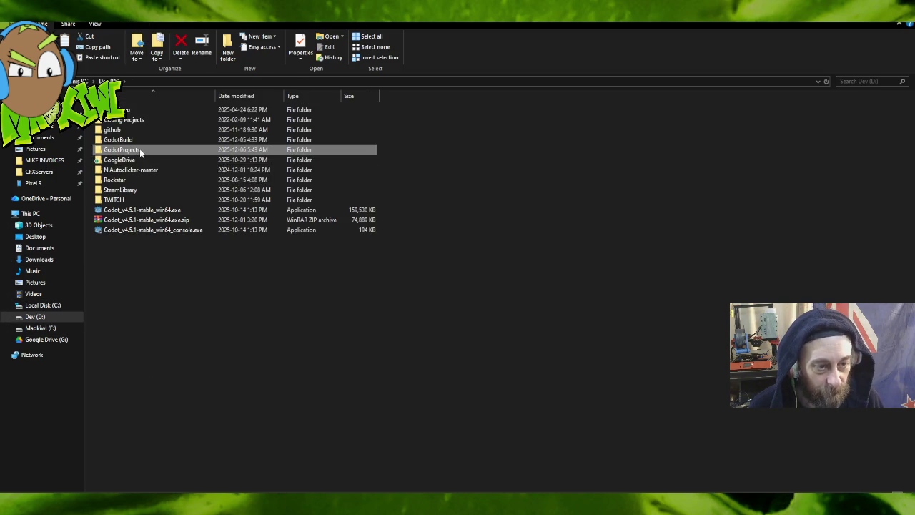
double_click(139, 147)
double_click(126, 130)
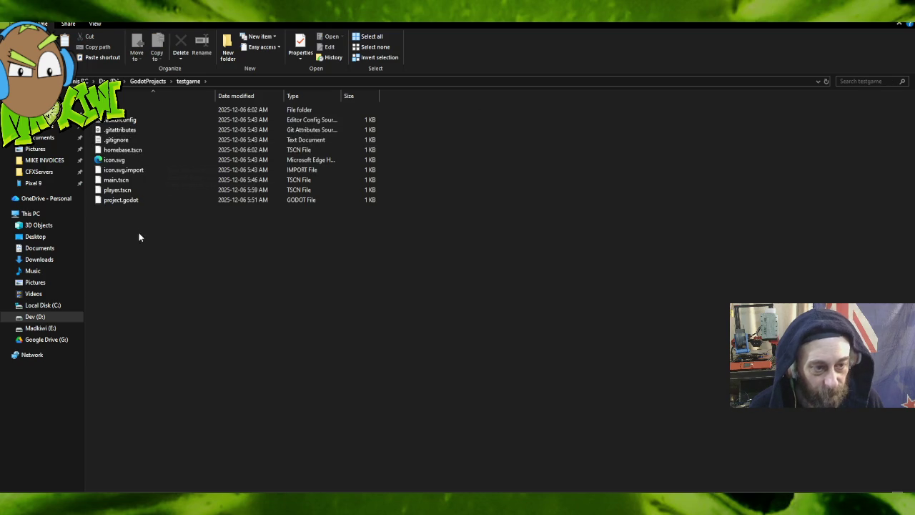
Create a folder named Assets in testgame and paste the copied Master sprite files into it.
right_click(108, 214)
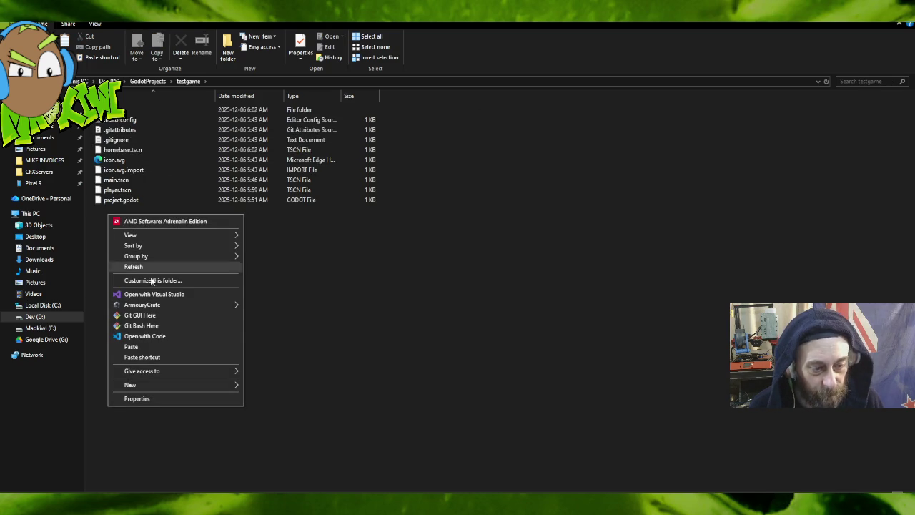
mouse_move(164, 385)
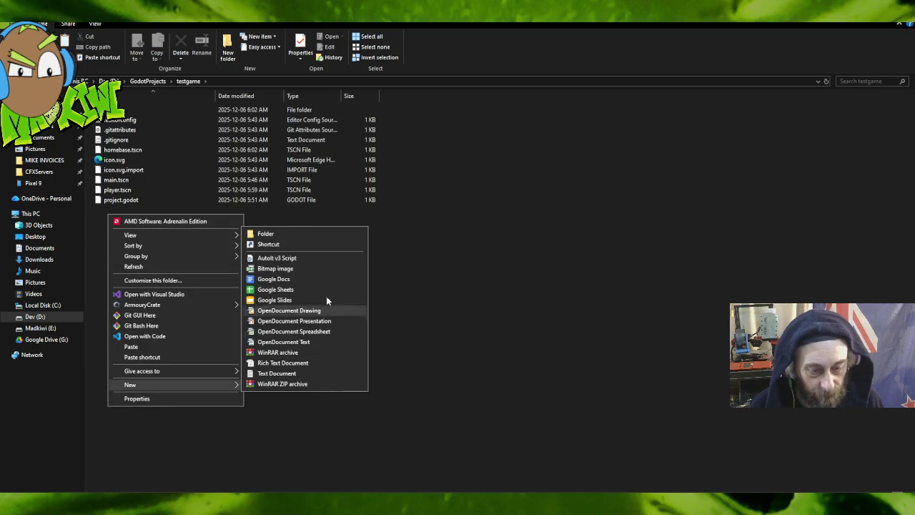
click(296, 232)
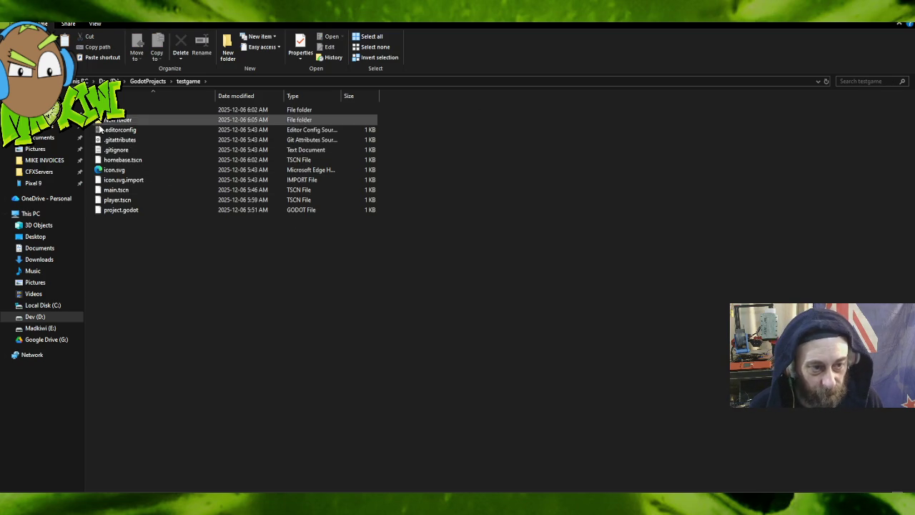
double_click(376, 119)
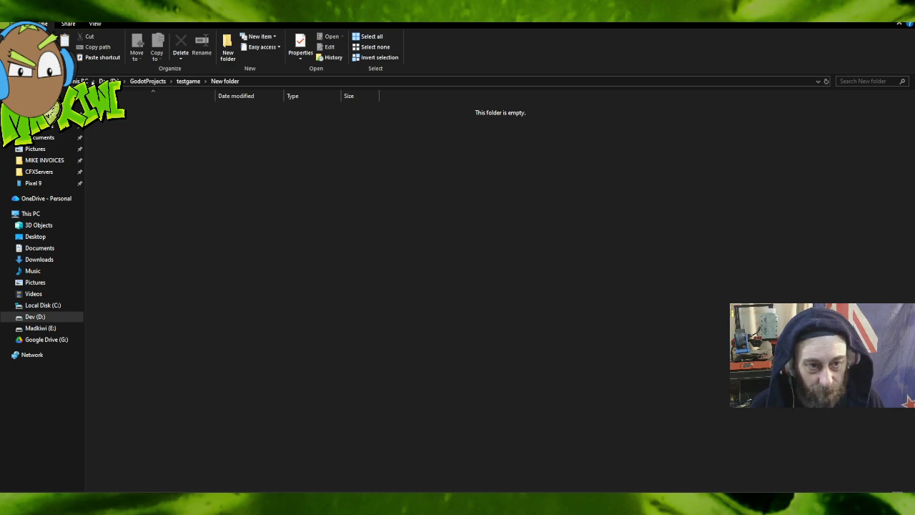
click(189, 81)
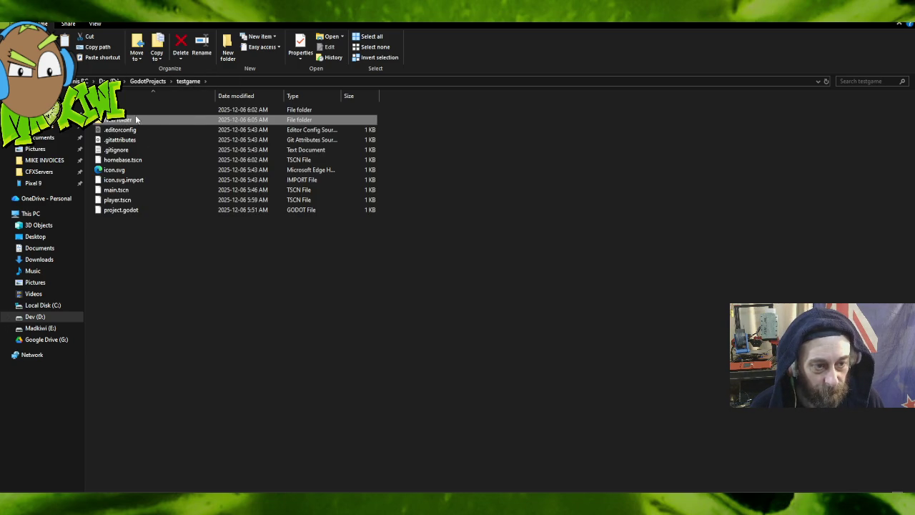
click(133, 119)
text(Aets)
key(Return)
key(Return)
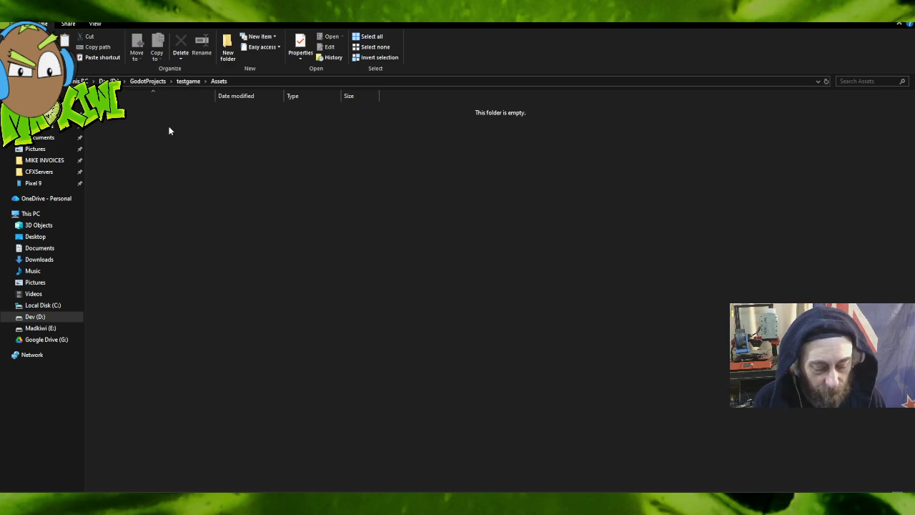
key(ctrl+v)
click(188, 204)
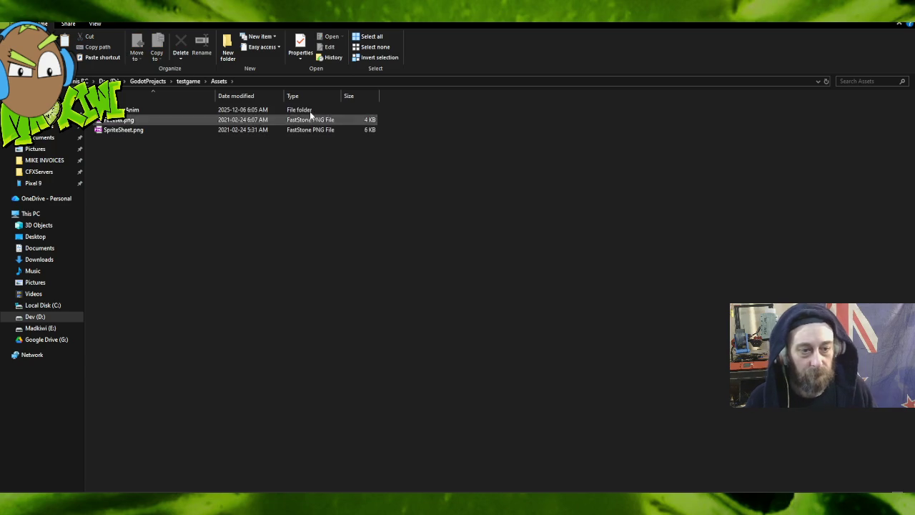
Rename SpriteSheet.png to oldman.png and the face image to oldmanface.png.
click(125, 132)
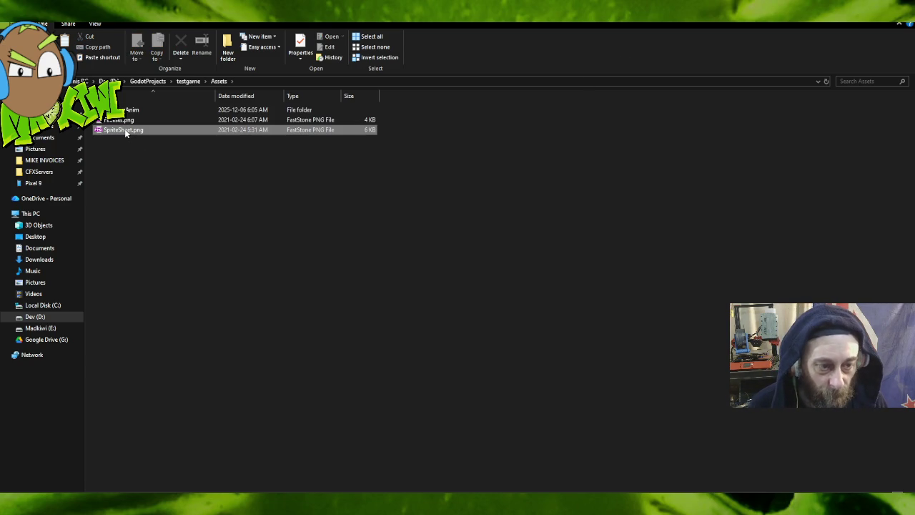
click(125, 132)
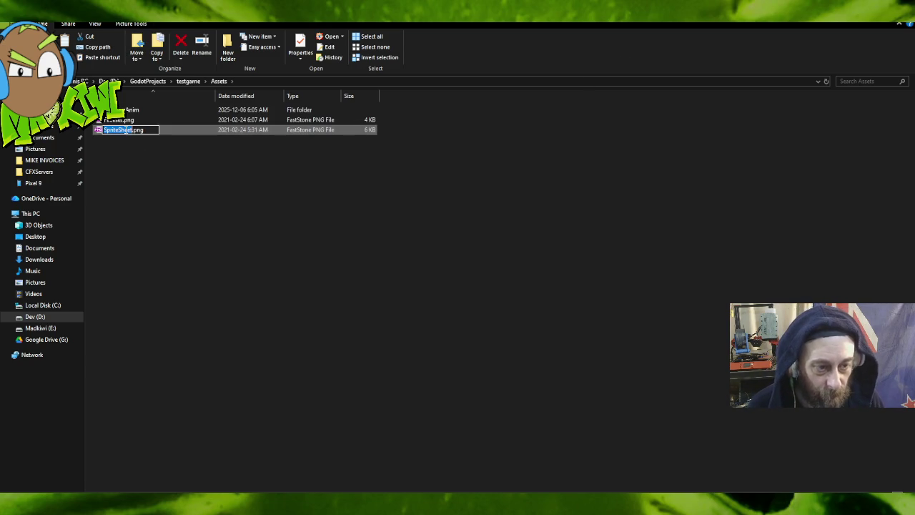
text(ol)
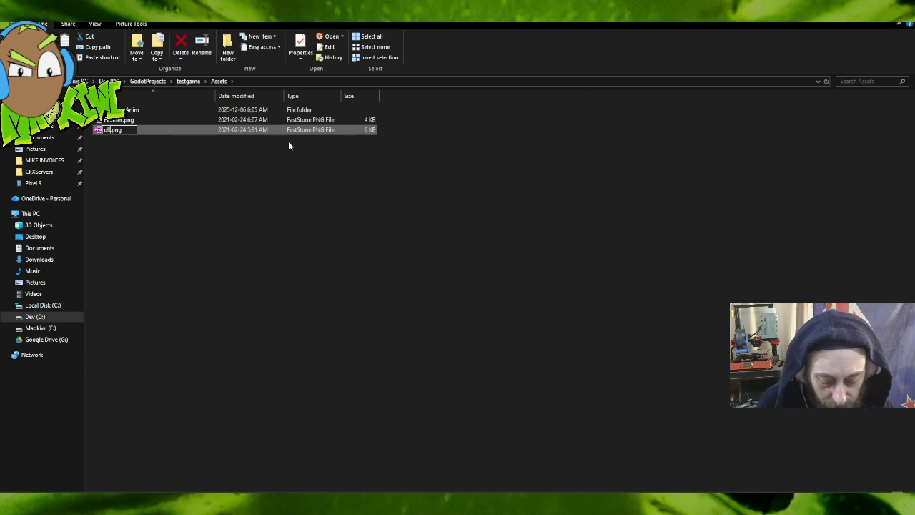
text(dman)
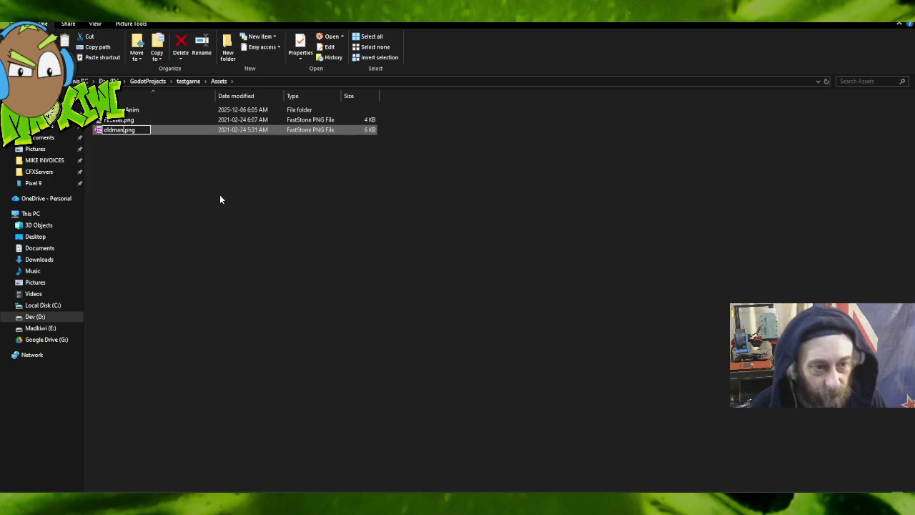
click(131, 120)
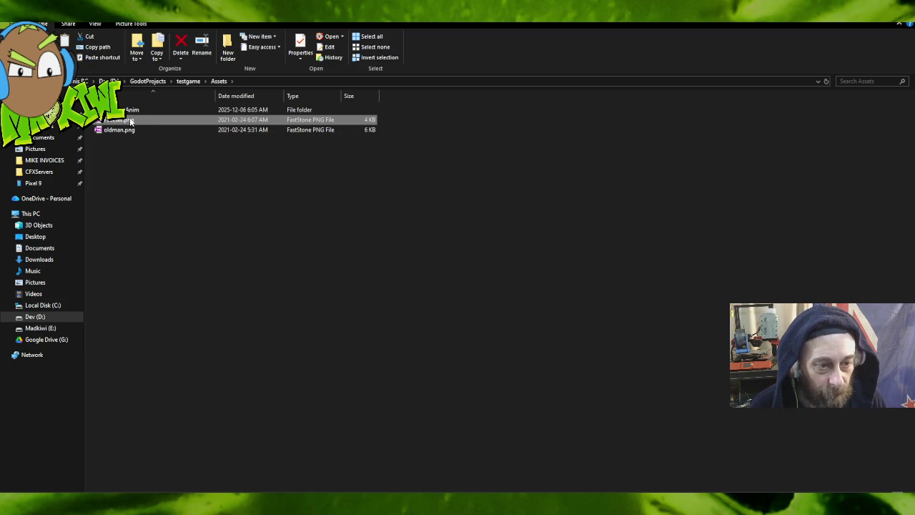
click(130, 120)
text(oldman)
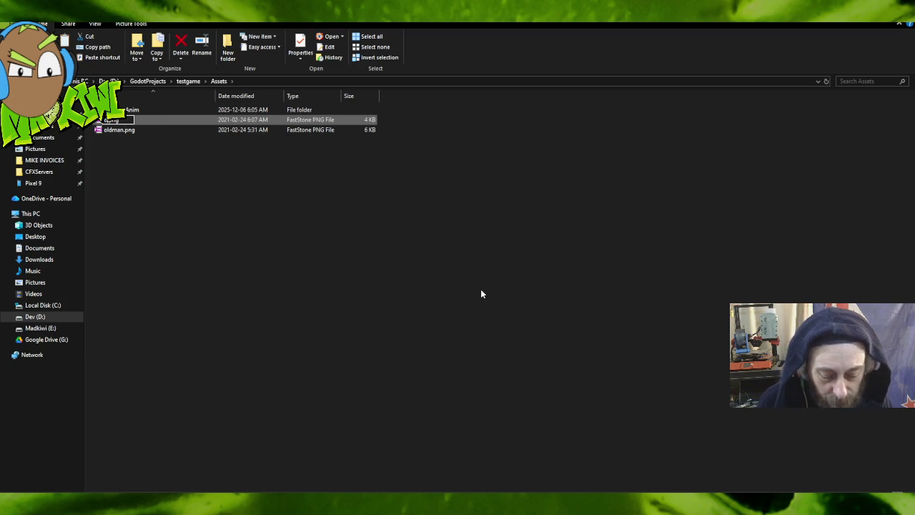
text(face)
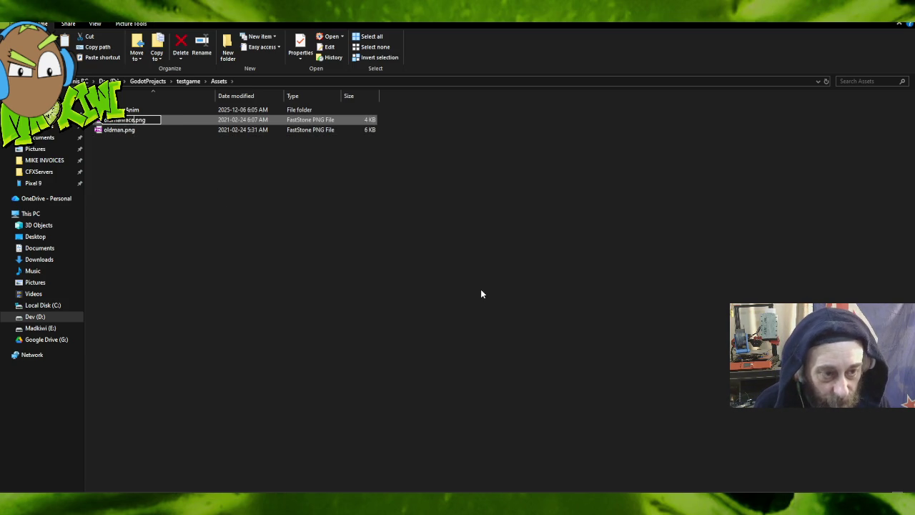
key(Return)
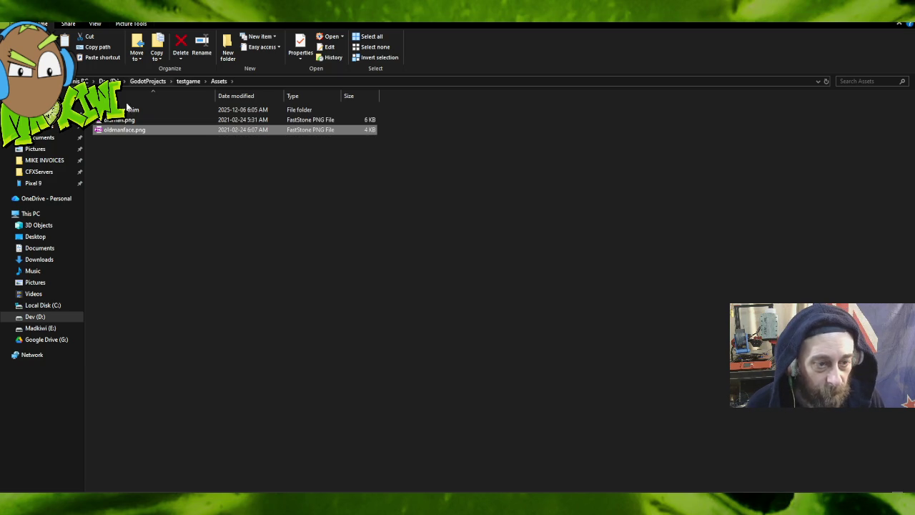
View the SeparateAnim frames, go back to Assets, then return to Godot.
double_click(129, 109)
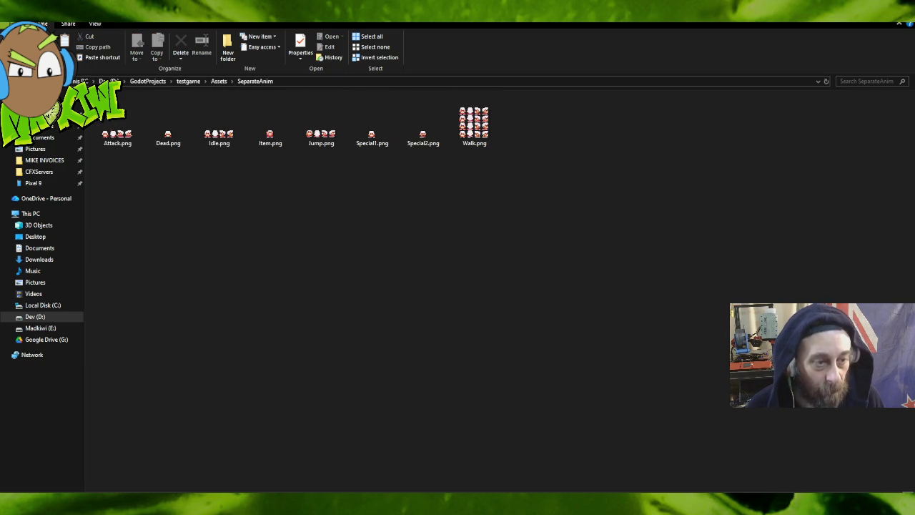
key(BackSpace)
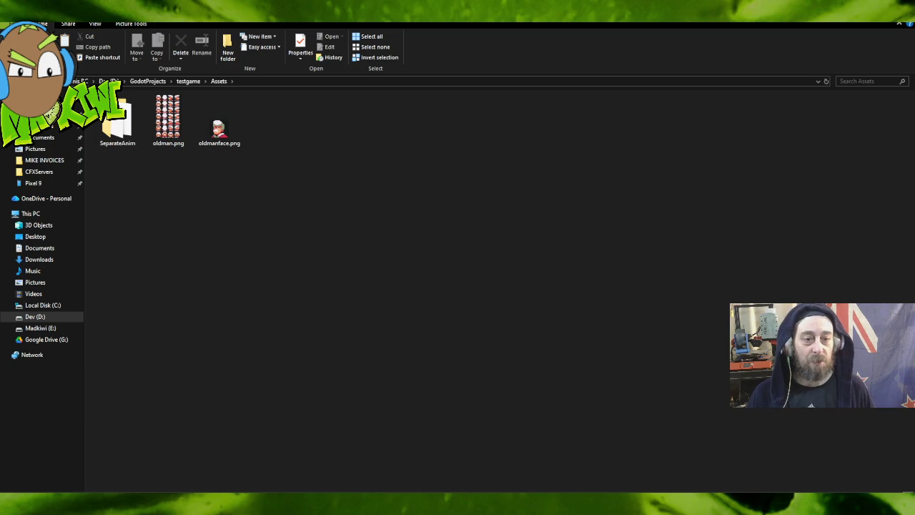
mouse_move(201, 143)
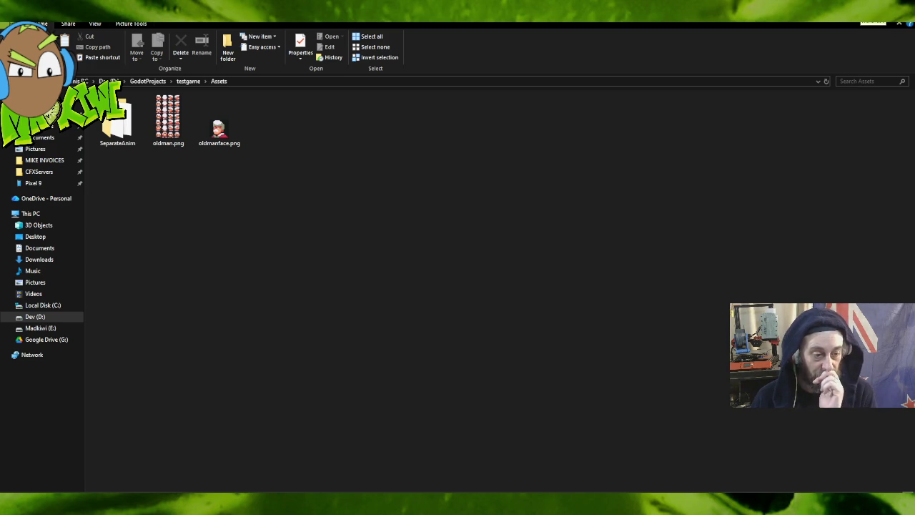
click(872, 24)
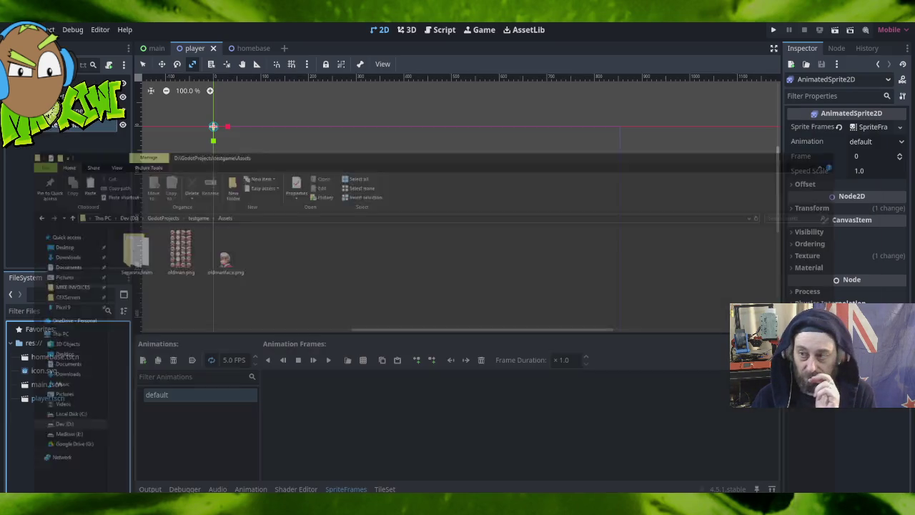
Expand the Assets folder in FileSystem and look over oldman.png's file actions.
right_click(62, 125)
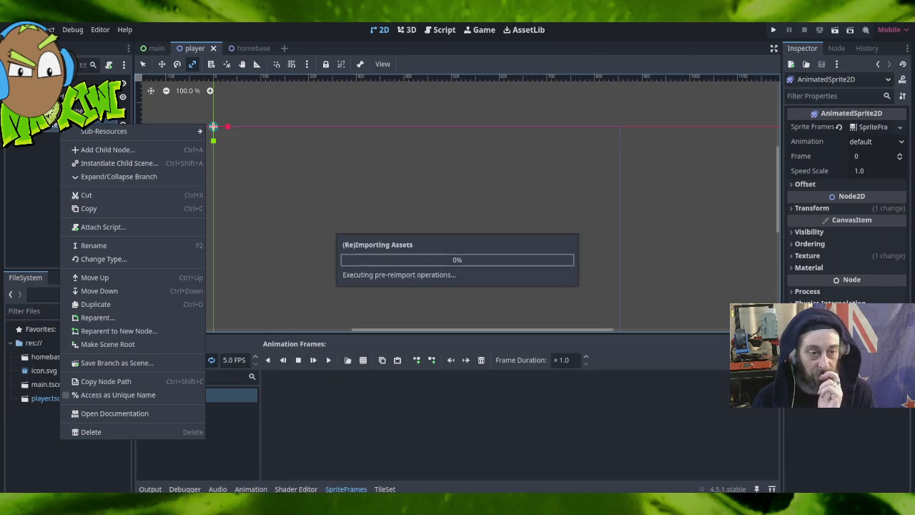
mouse_move(105, 138)
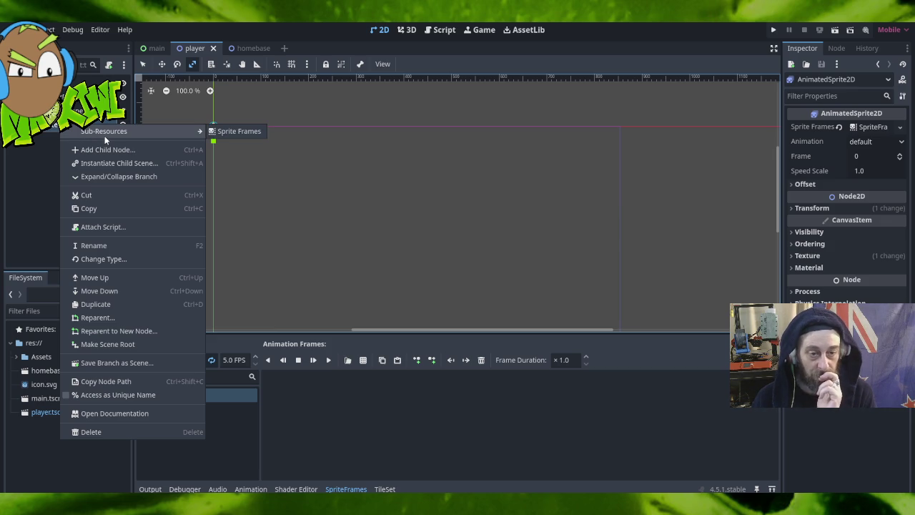
click(613, 204)
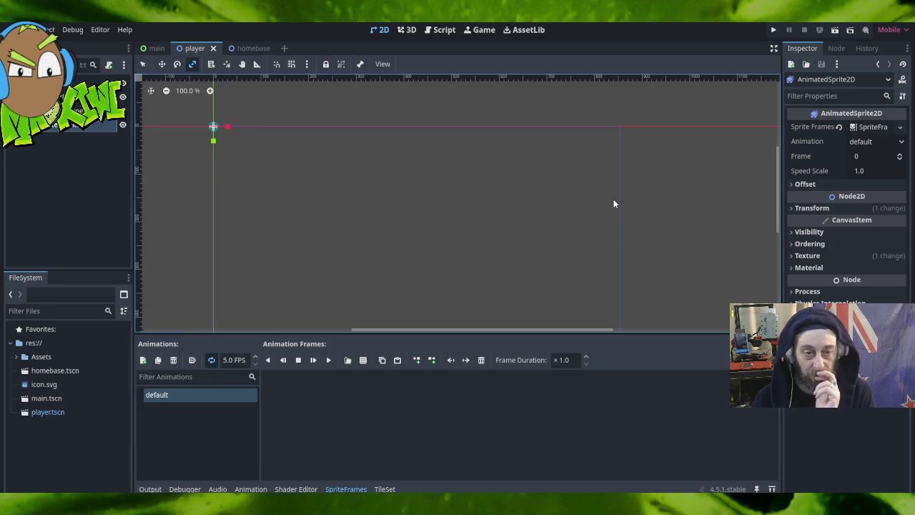
click(16, 356)
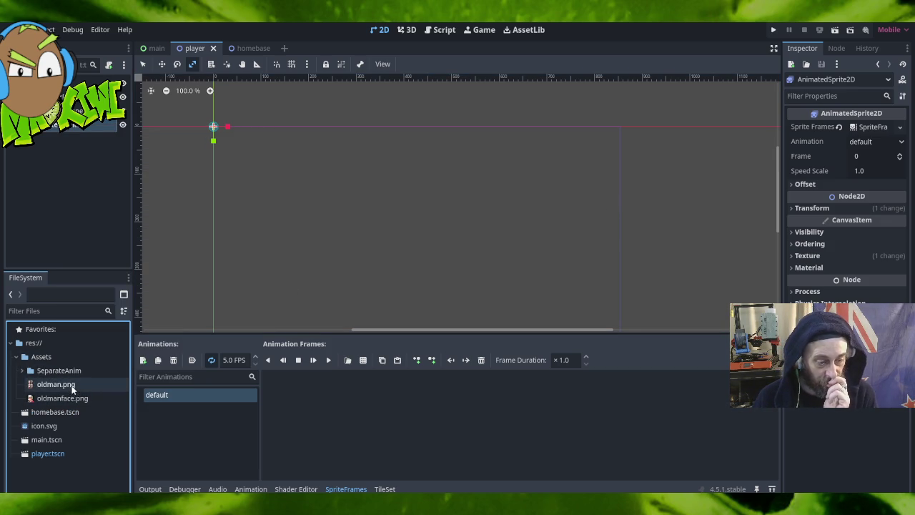
right_click(72, 386)
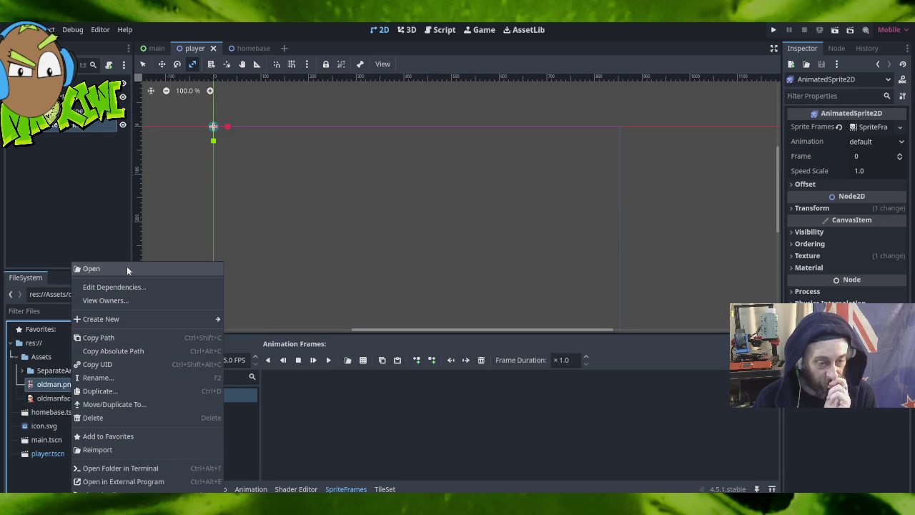
click(39, 385)
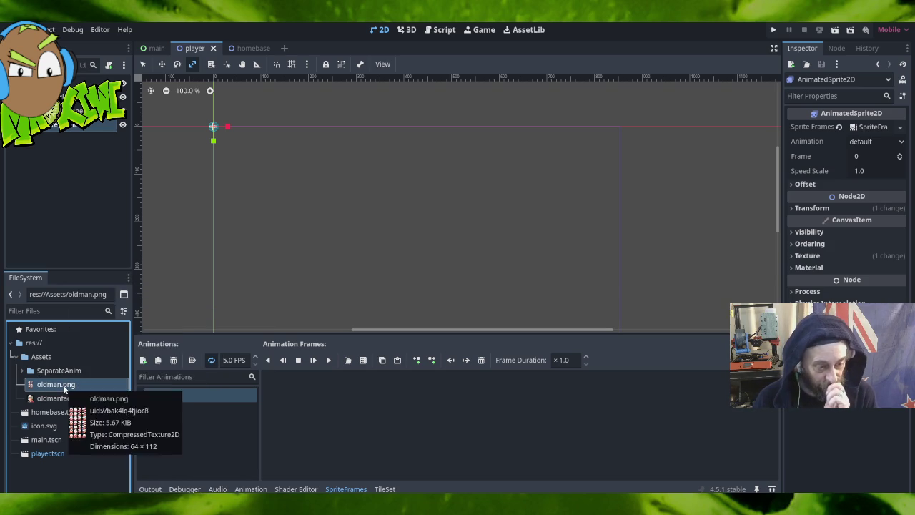
right_click(63, 384)
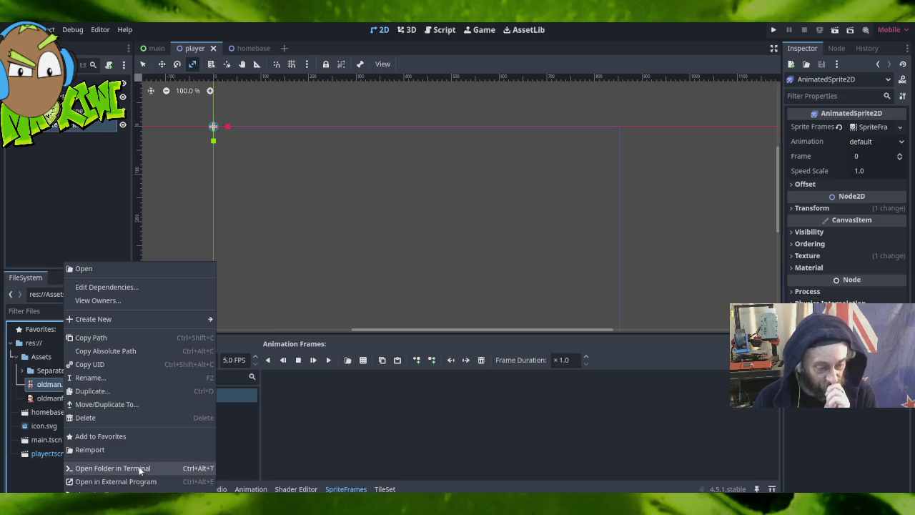
mouse_move(112, 322)
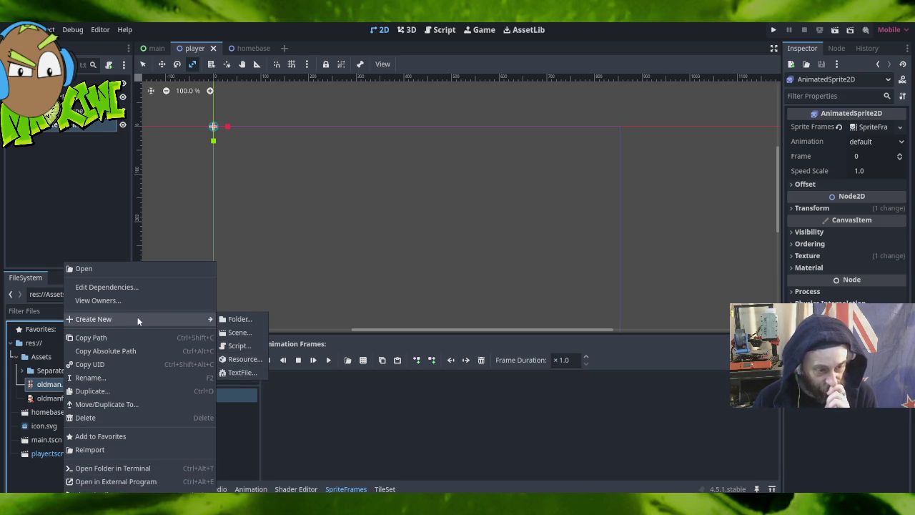
click(367, 254)
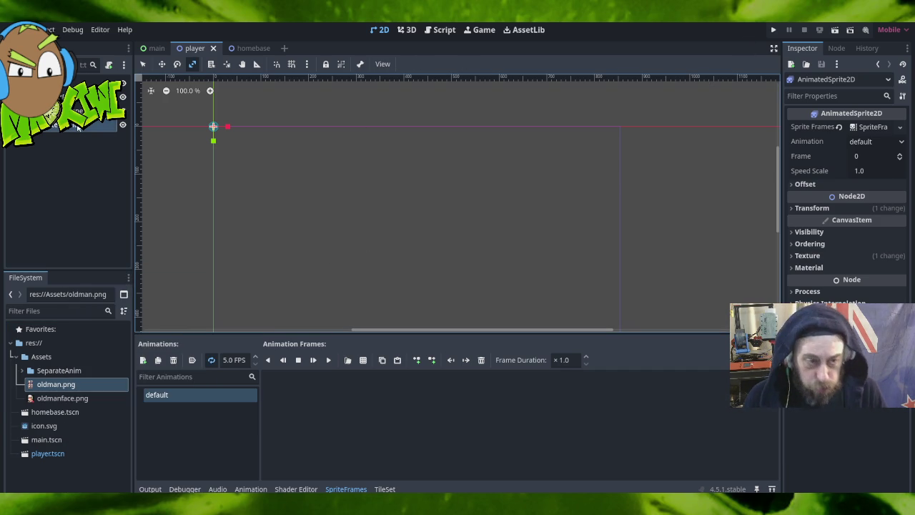
From the AnimatedSprite2D node's context menu, start adding a child node.
right_click(78, 127)
key(Escape)
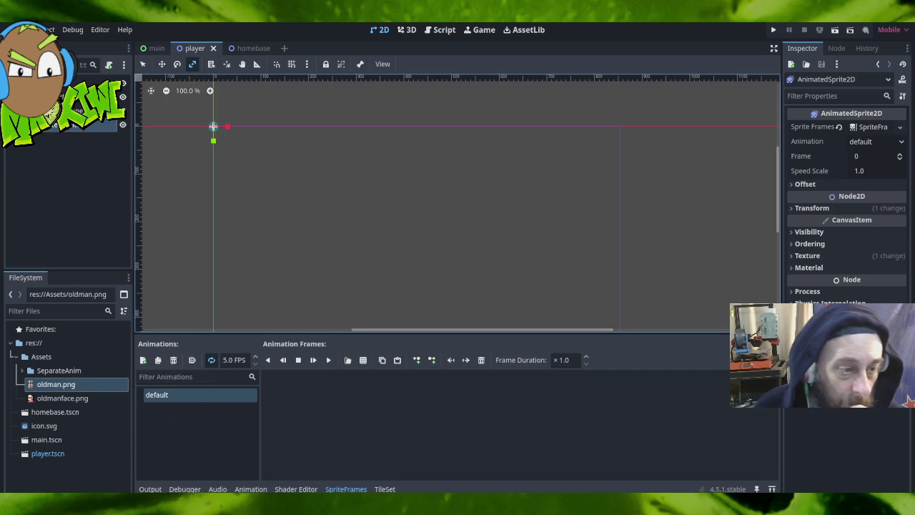
right_click(53, 127)
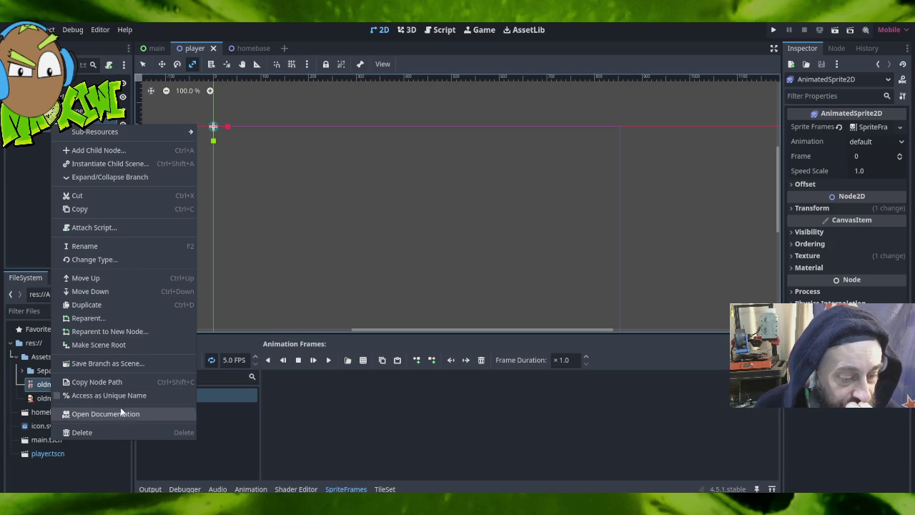
click(116, 149)
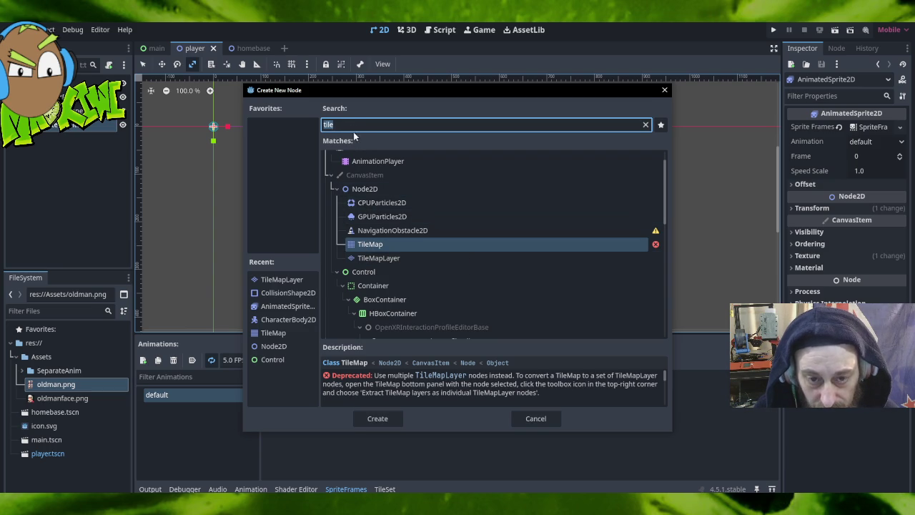
Search 'sprit' and add a Sprite2D node to the player scene.
click(646, 125)
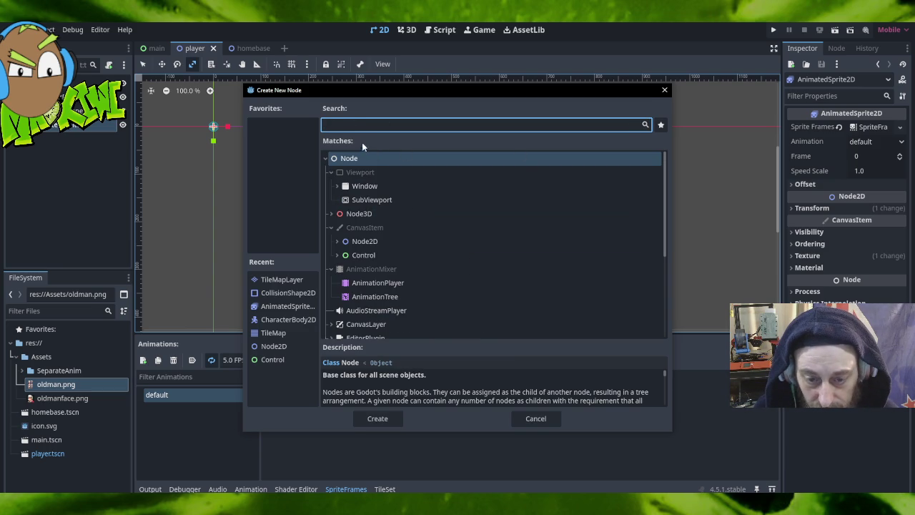
text(sprit)
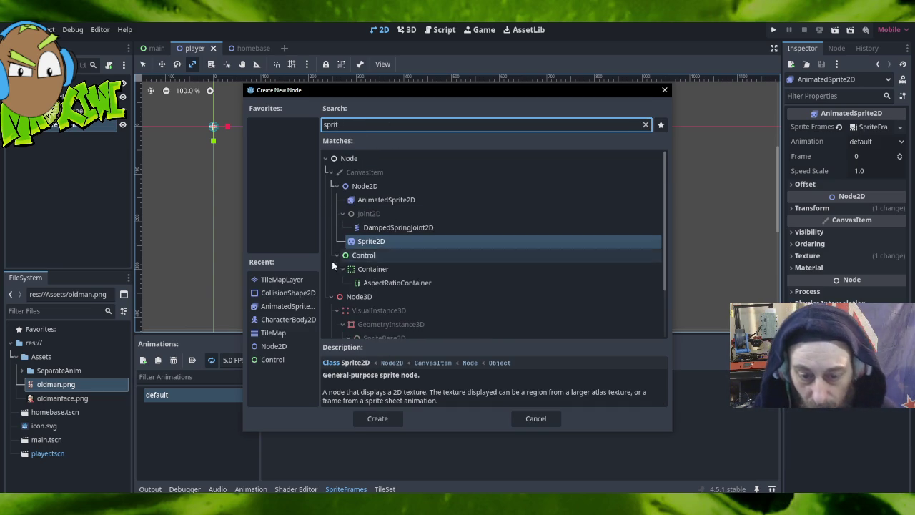
double_click(364, 241)
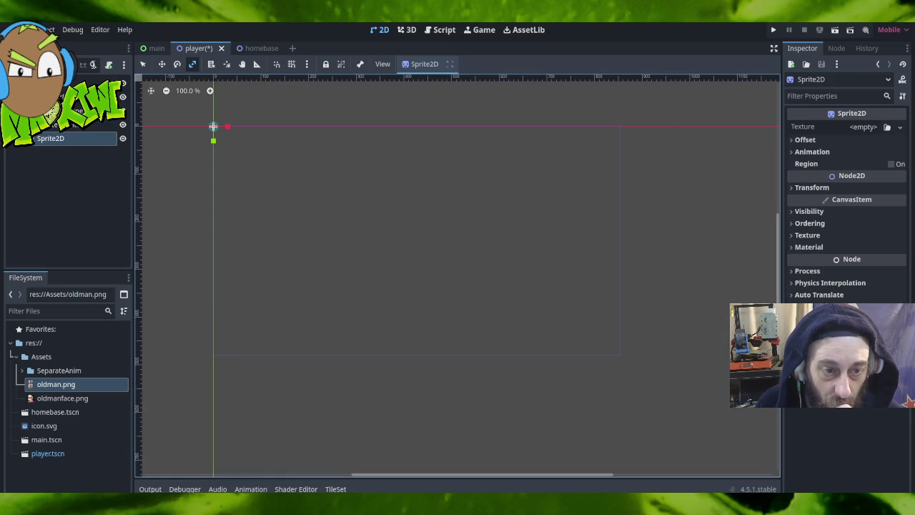
Assign oldman.png as the Sprite2D's texture, split into 4 Hframes by 7 Vframes.
right_click(82, 141)
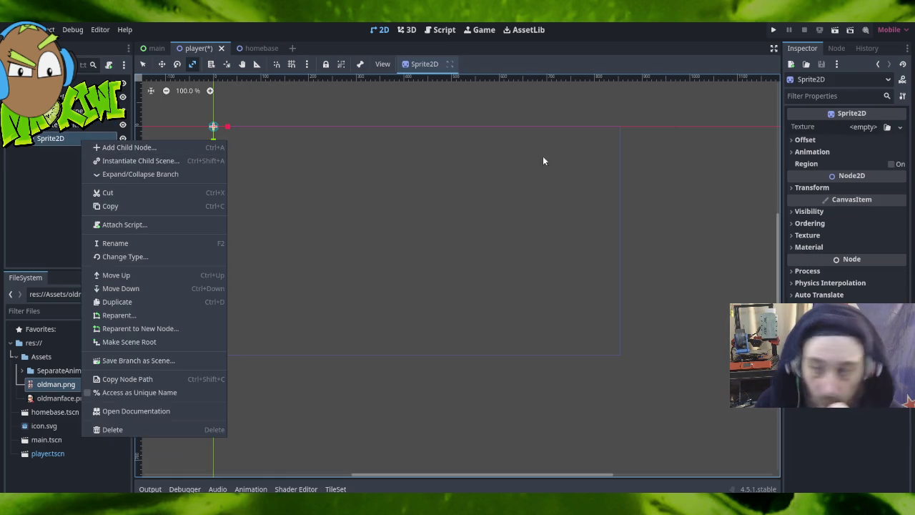
click(858, 127)
click(863, 126)
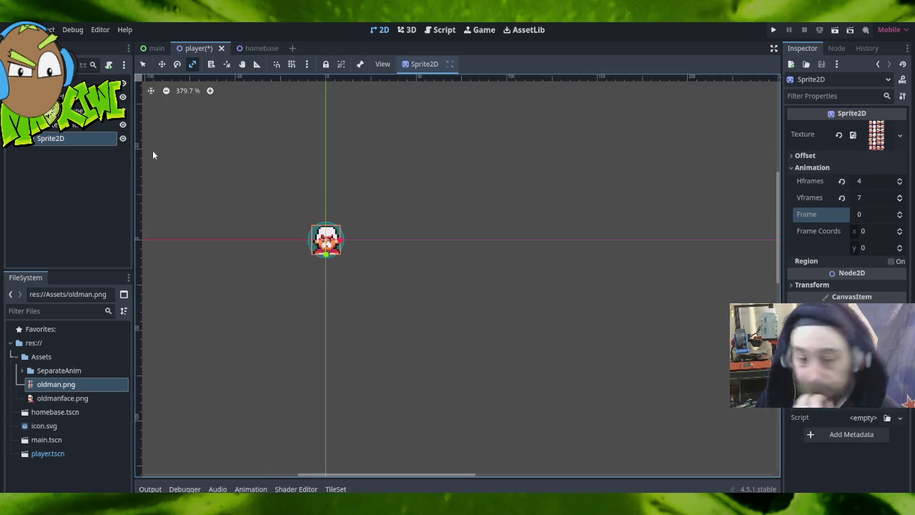
click(68, 200)
Switch the CollisionShape2D to a capsule and resize it to height 24, radius 9.
click(53, 125)
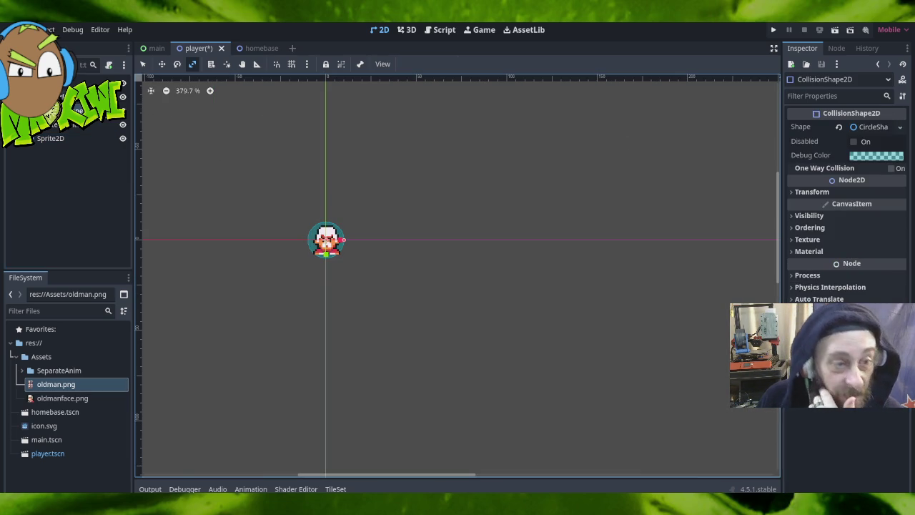
click(876, 127)
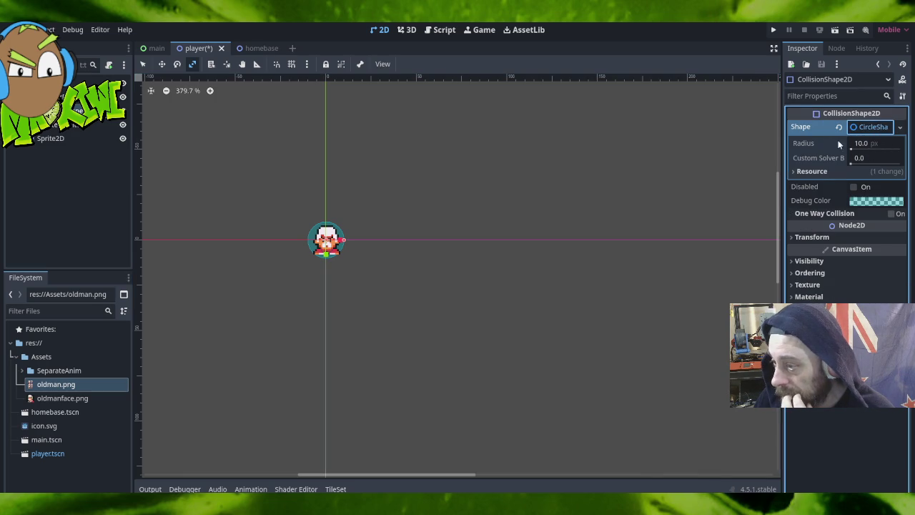
click(901, 127)
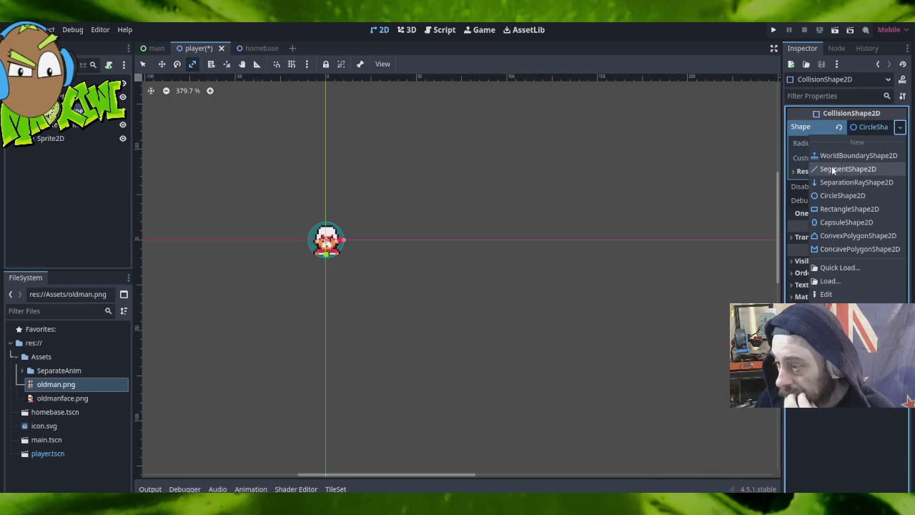
click(846, 222)
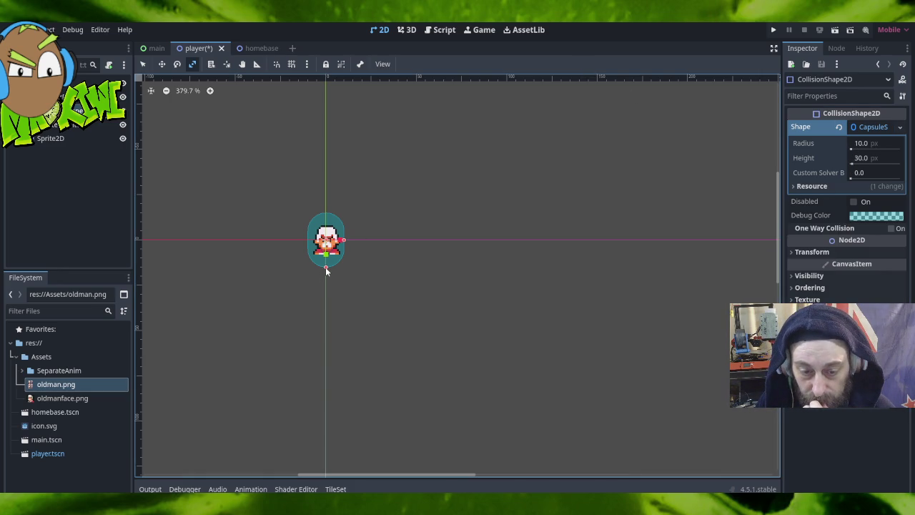
drag(325, 266, 341, 243)
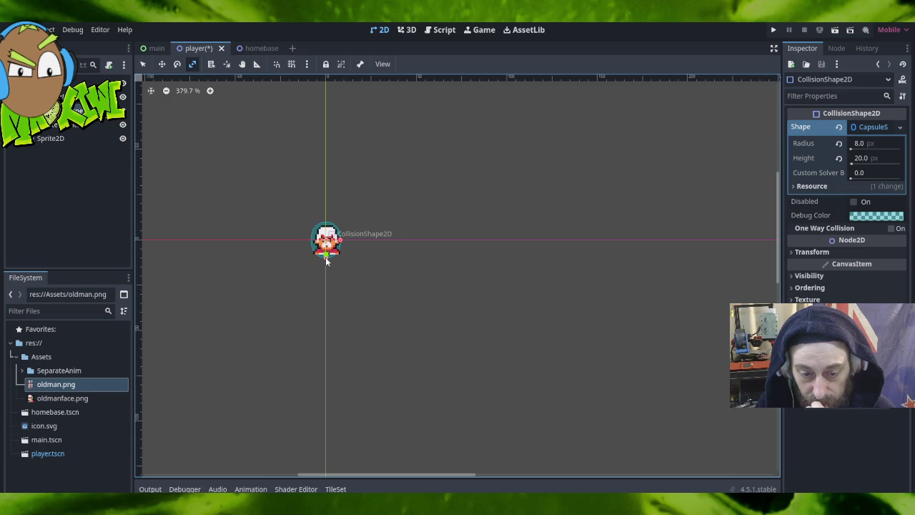
drag(325, 260, 327, 263)
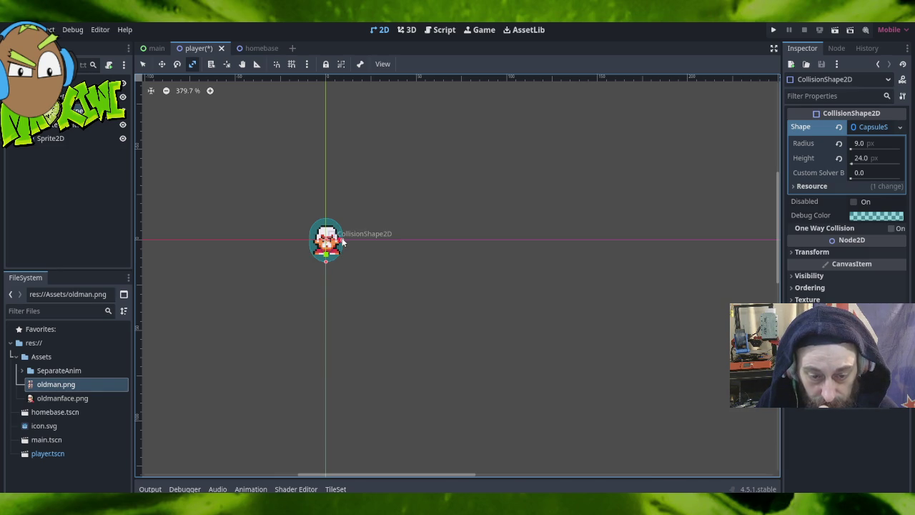
mouse_move(342, 243)
mouse_down()
mouse_move(350, 243)
mouse_move(341, 243)
mouse_up()
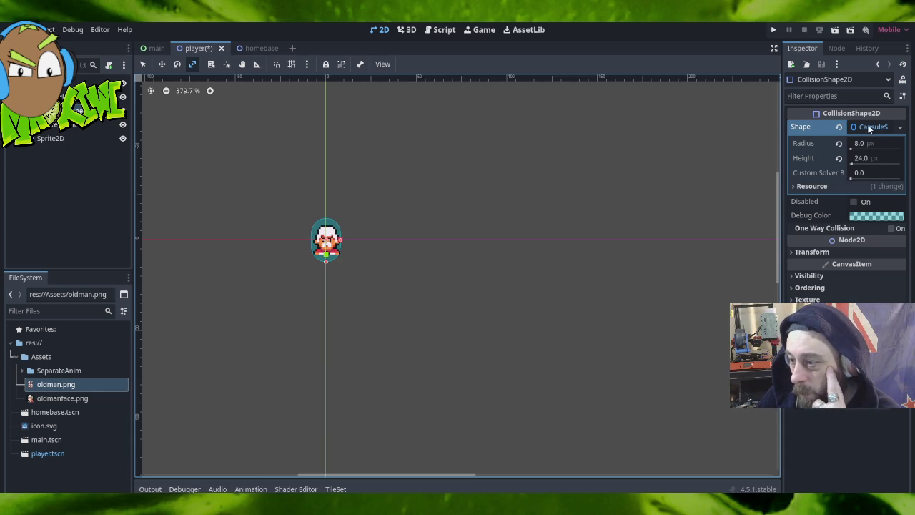
Replace the capsule with a rectangle and drag its edges in to 15 × 16 px around the sprite.
click(897, 126)
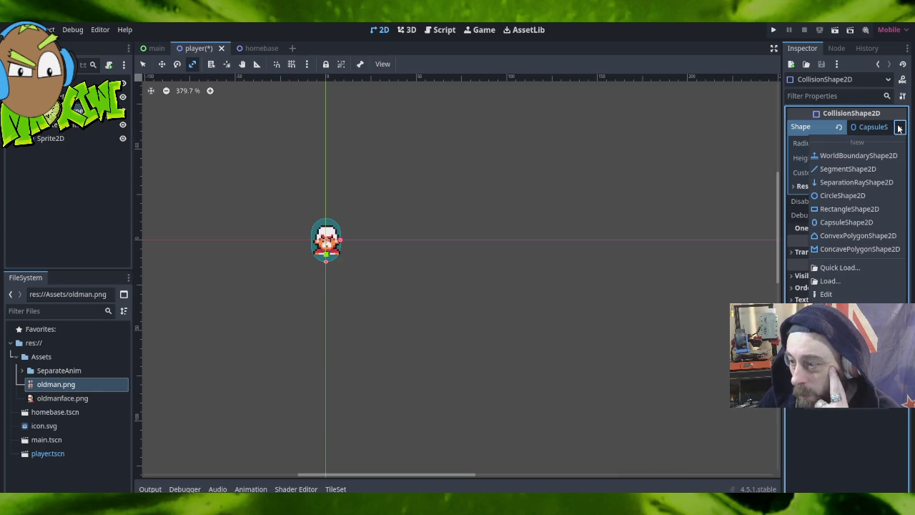
click(851, 208)
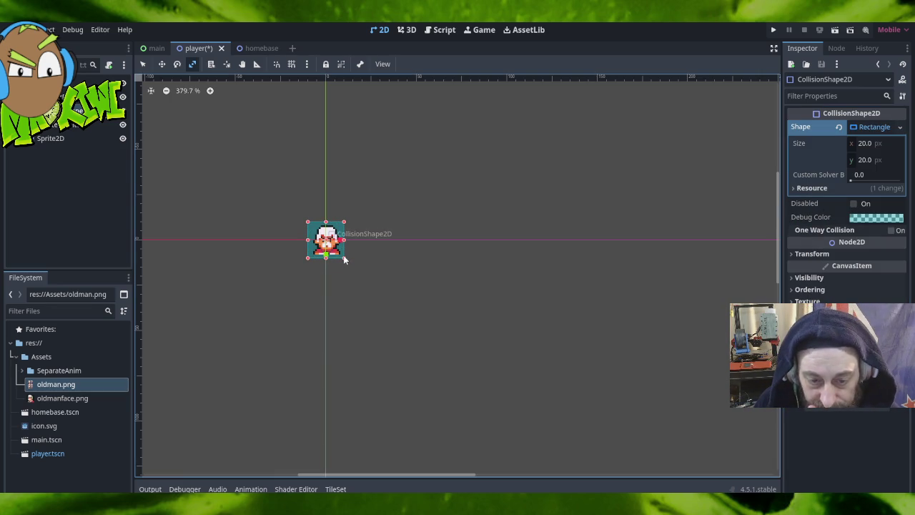
drag(344, 258, 340, 256)
scroll(325, 270, up, 3)
scroll(324, 272, up, 12)
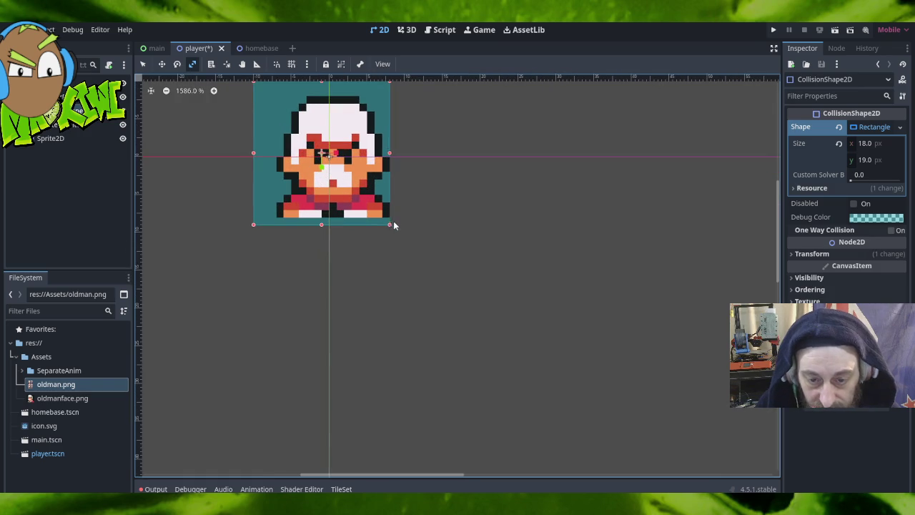
drag(388, 224, 388, 218)
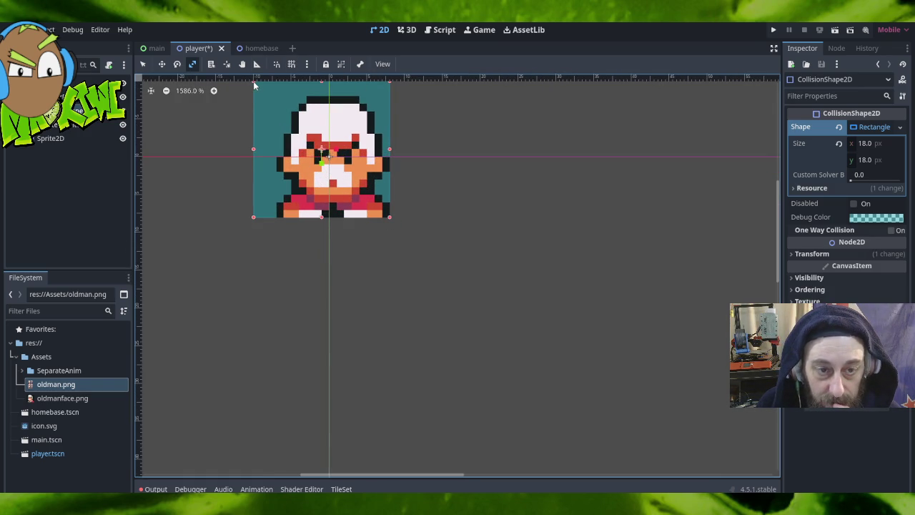
drag(257, 84, 276, 97)
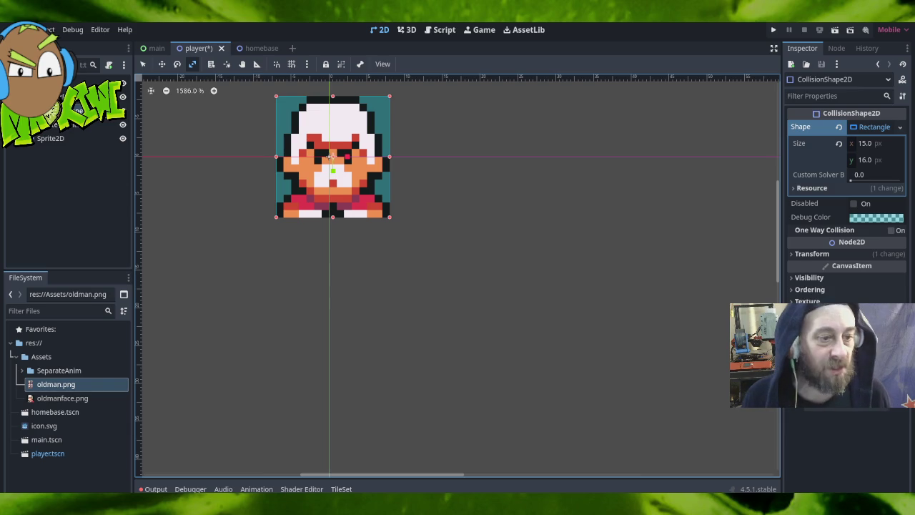
click(53, 127)
click(55, 140)
Delete the AnimatedSprite2D node and confirm, leaving Sprite2D as the only character sprite.
click(55, 126)
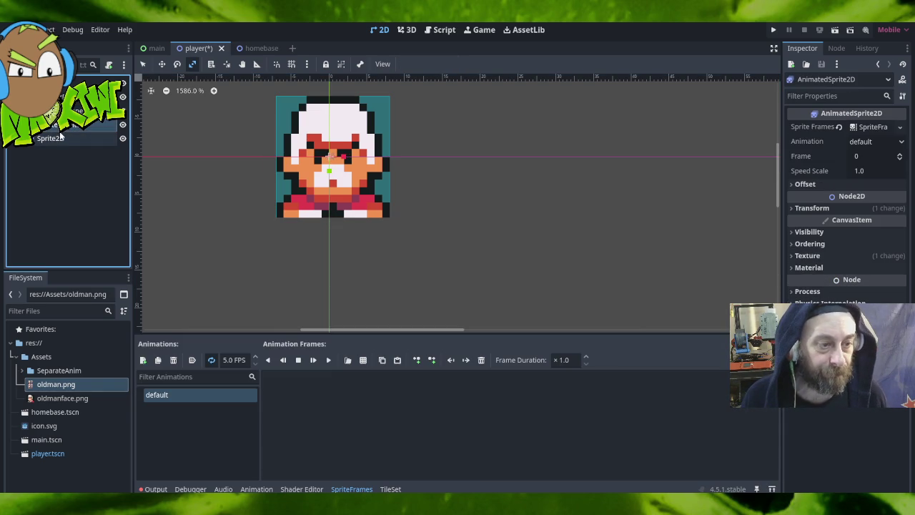
click(59, 140)
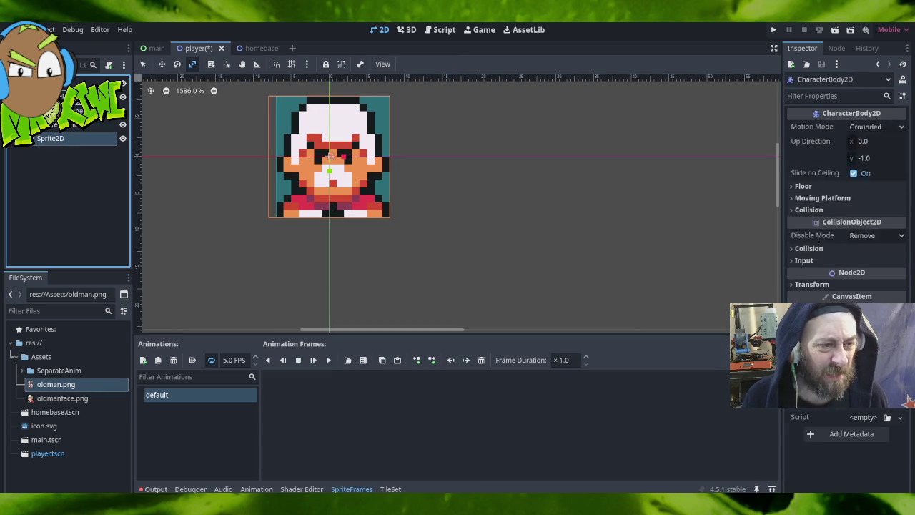
drag(60, 139, 62, 94)
click(61, 139)
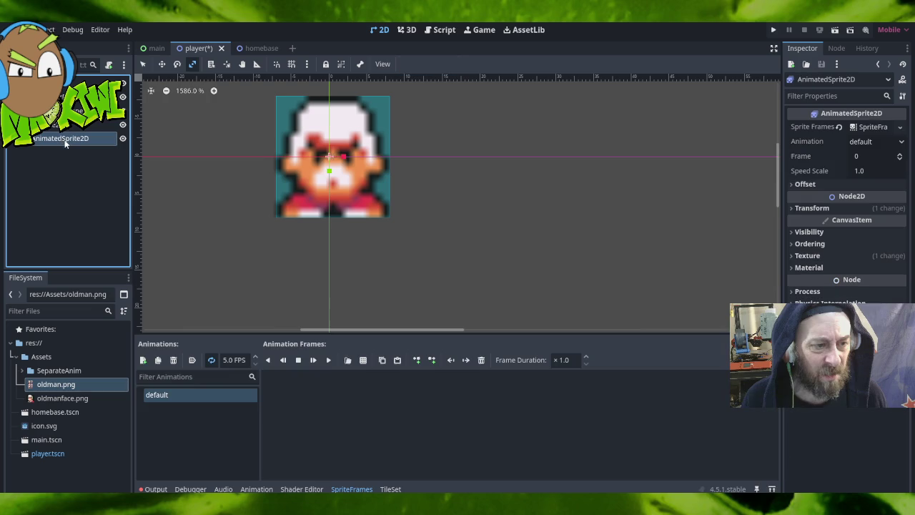
key(Delete)
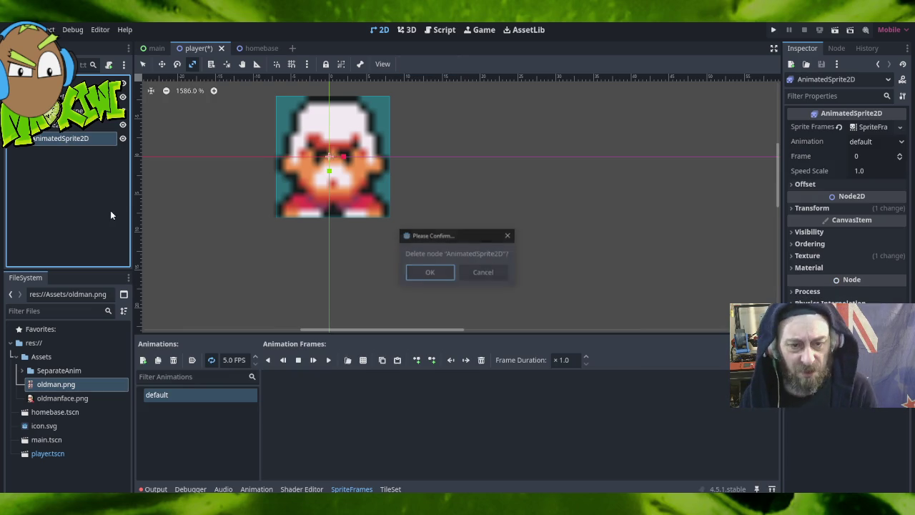
click(436, 272)
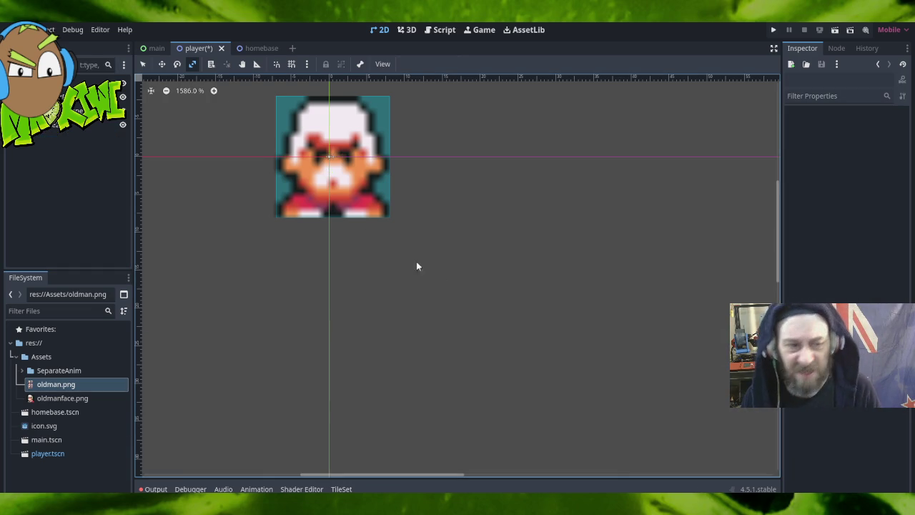
click(117, 125)
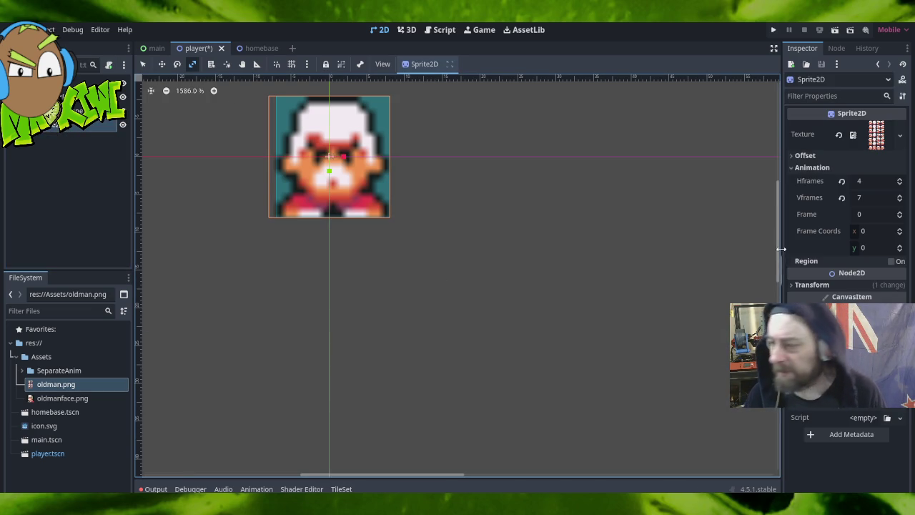
Set the Player root node's CanvasItem Texture Filter to Nearest.
click(86, 82)
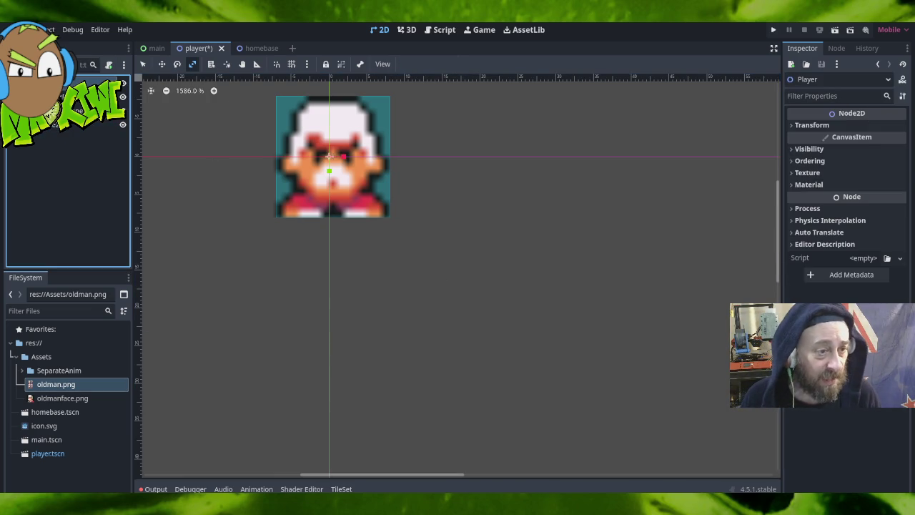
click(799, 173)
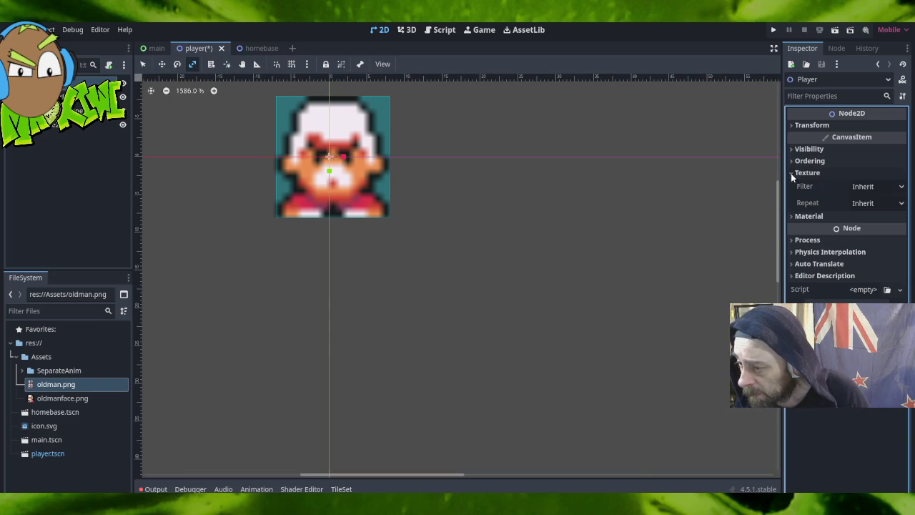
click(879, 186)
click(859, 210)
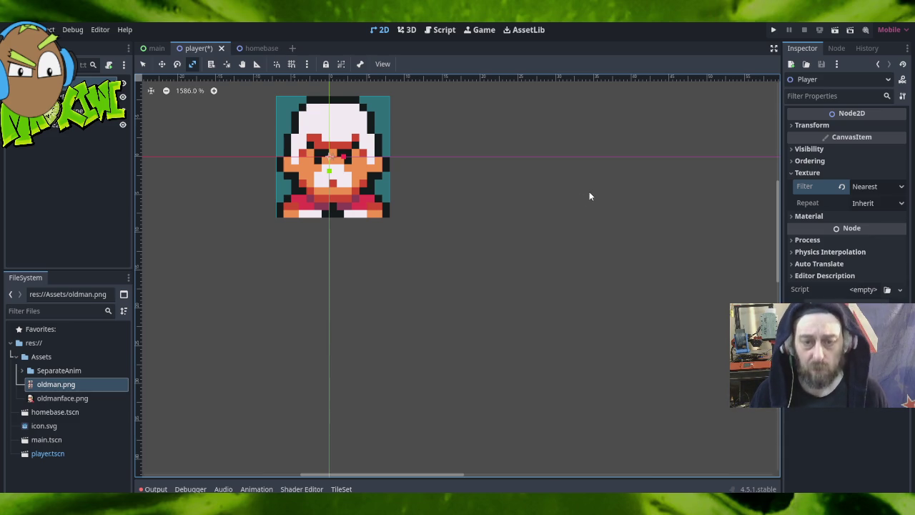
click(25, 29)
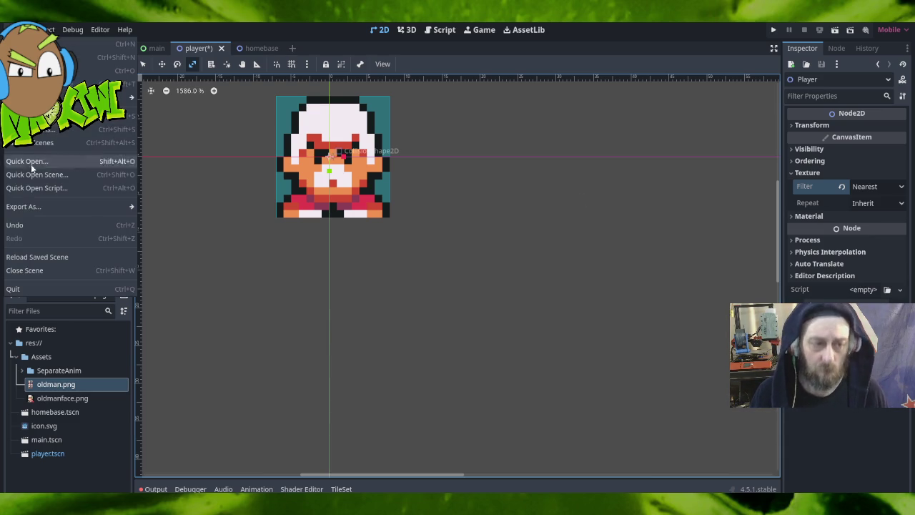
Save the player scene and check that CollisionShape2D still uses the Rectangle shape.
click(44, 148)
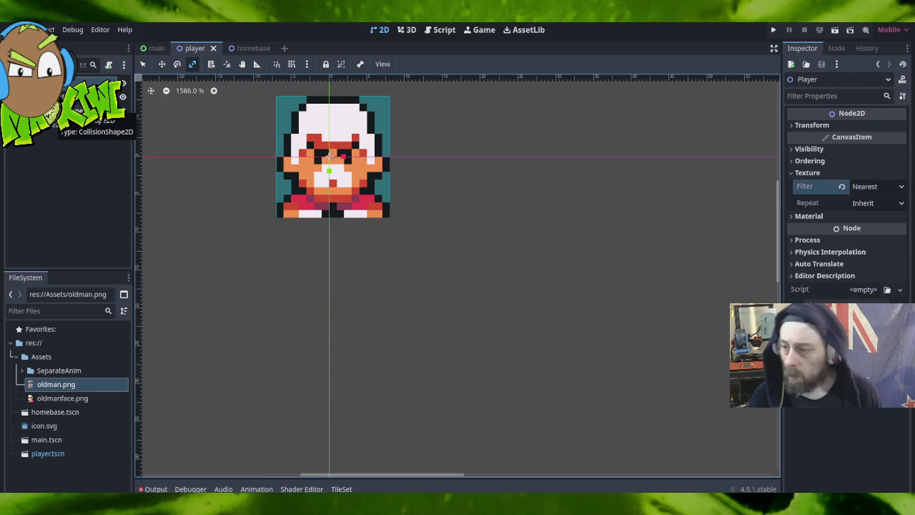
click(78, 108)
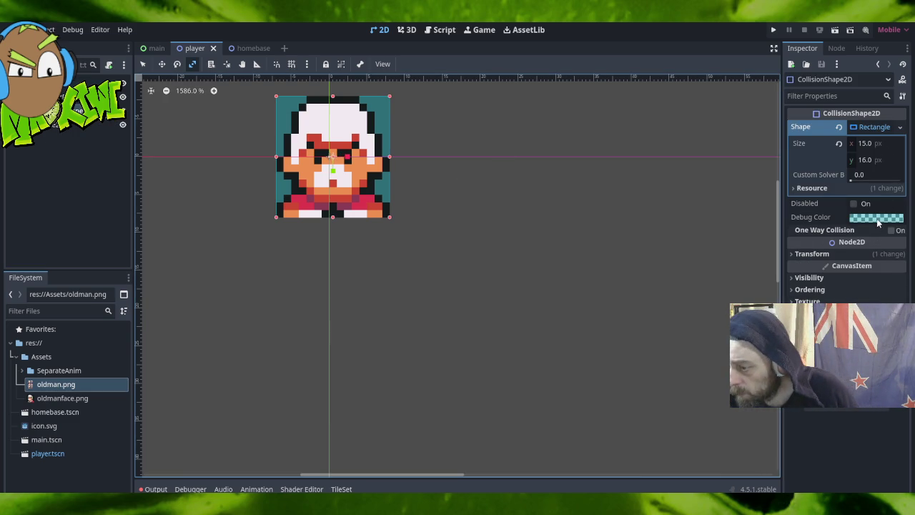
mouse_move(878, 221)
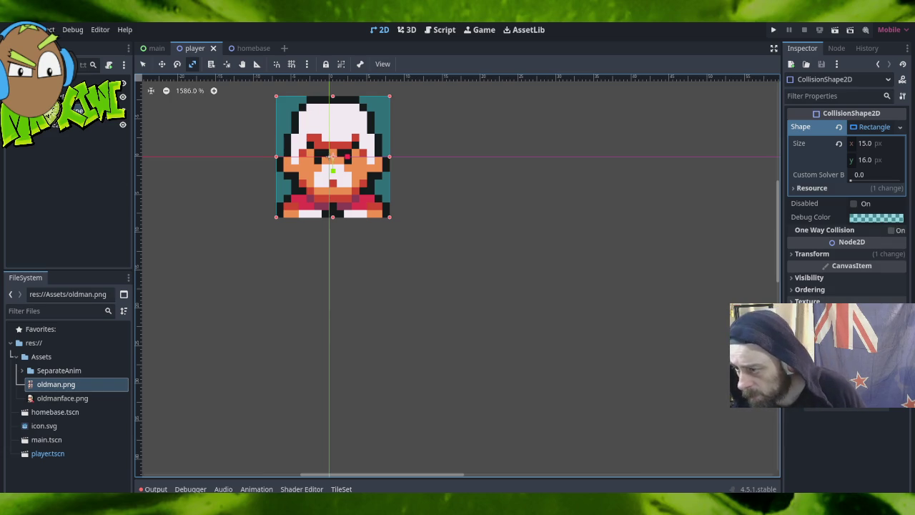
click(899, 128)
click(900, 128)
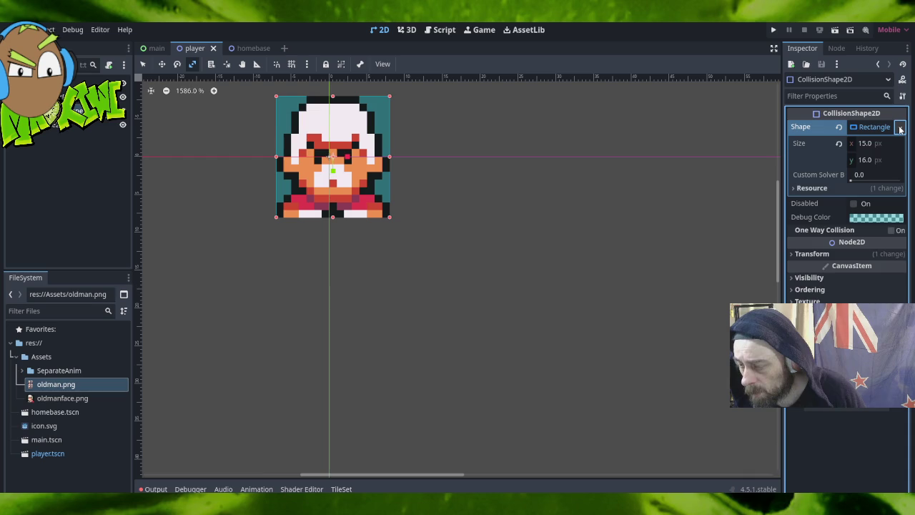
click(900, 128)
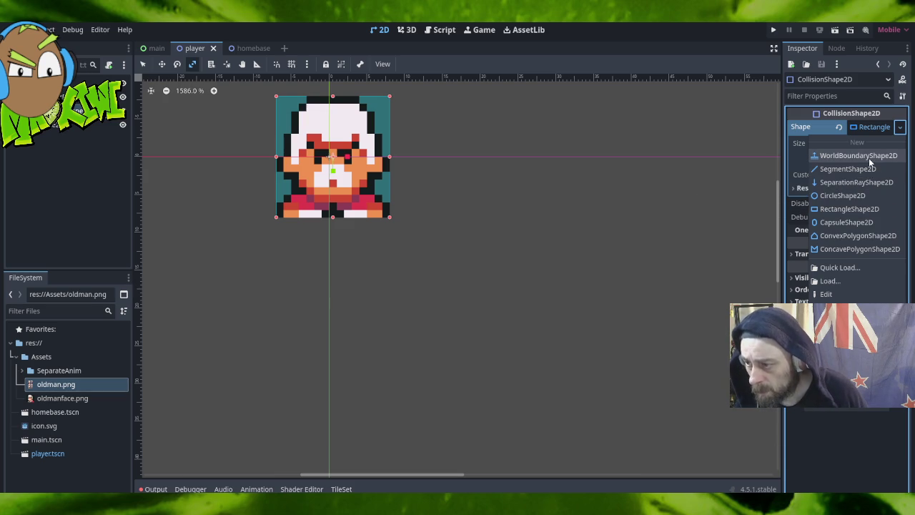
click(848, 446)
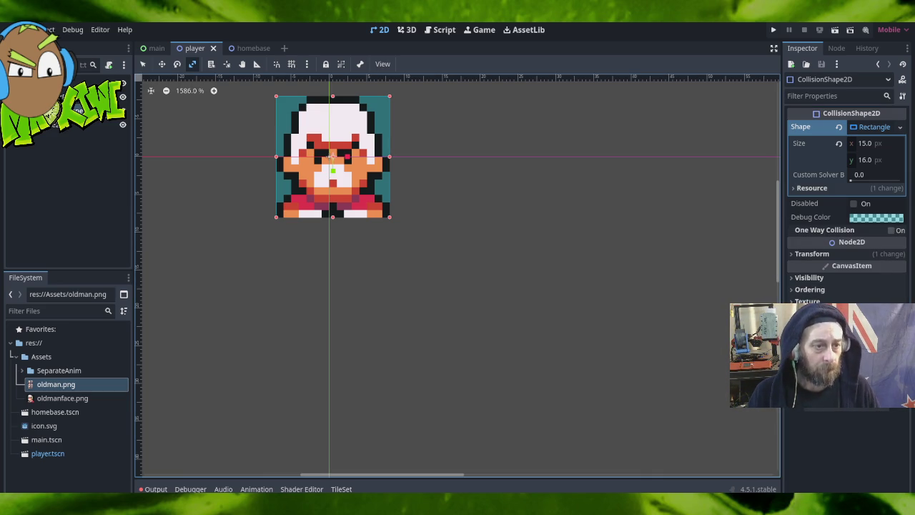
click(329, 157)
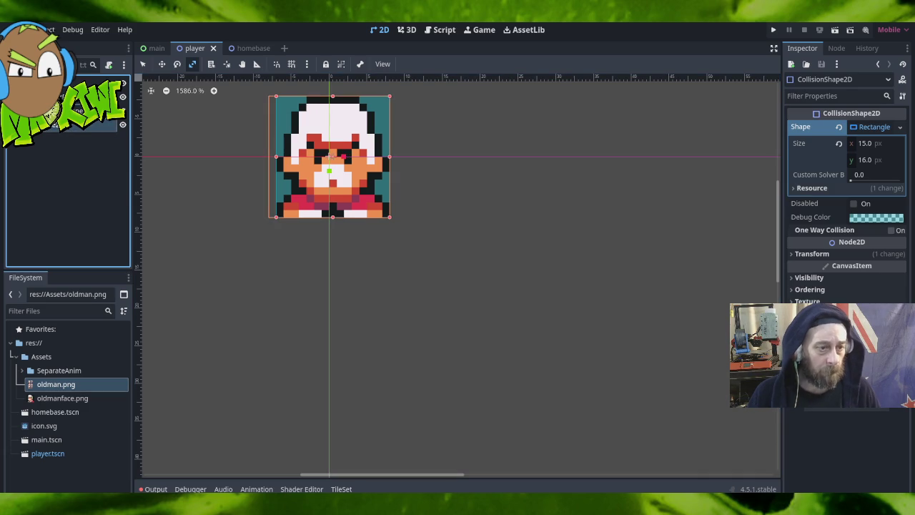
key(Up)
key(Down)
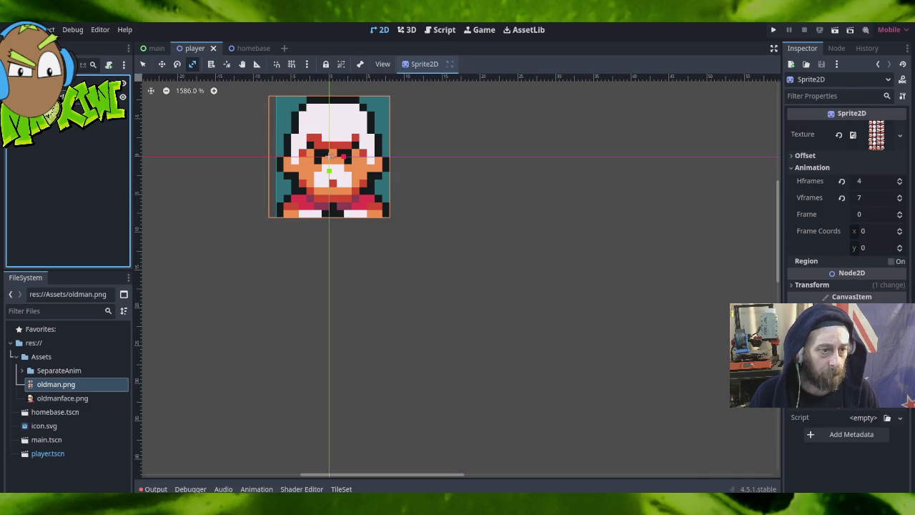
key(Up)
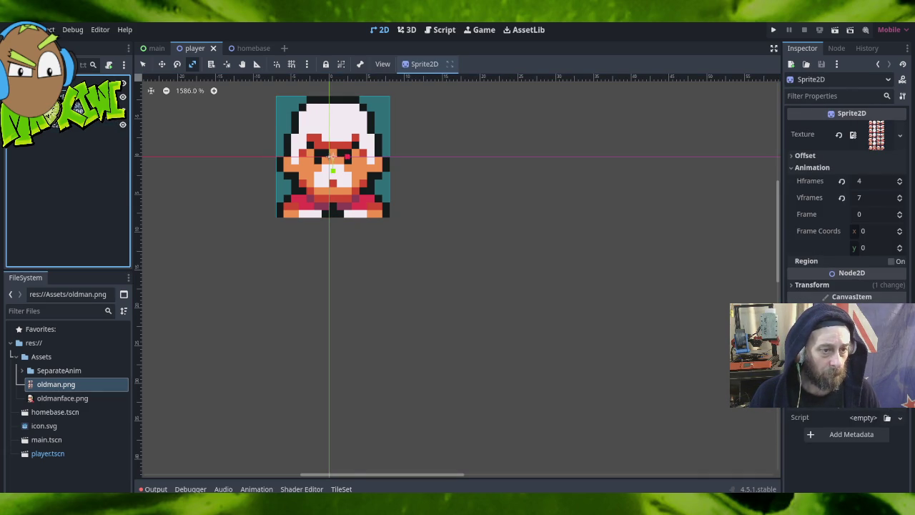
key(Down)
key(Down)
key(Up)
key(Up)
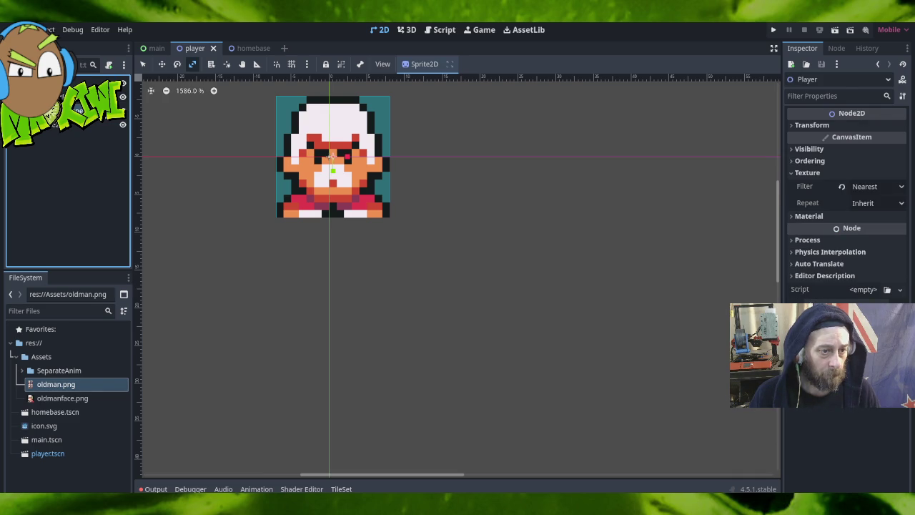
key(Down)
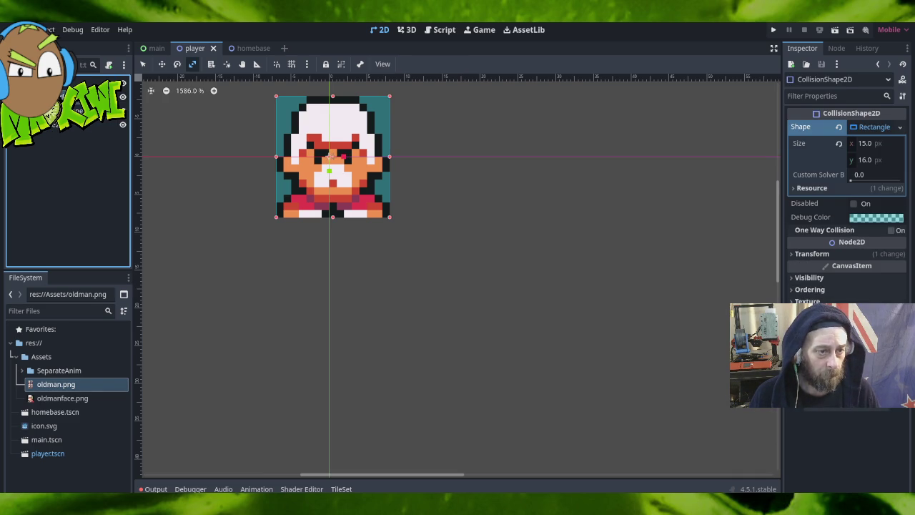
click(330, 156)
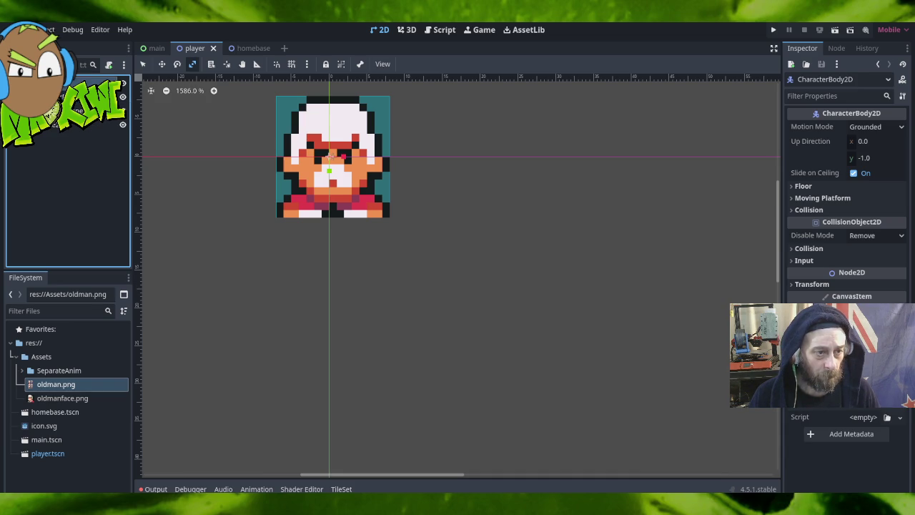
click(93, 81)
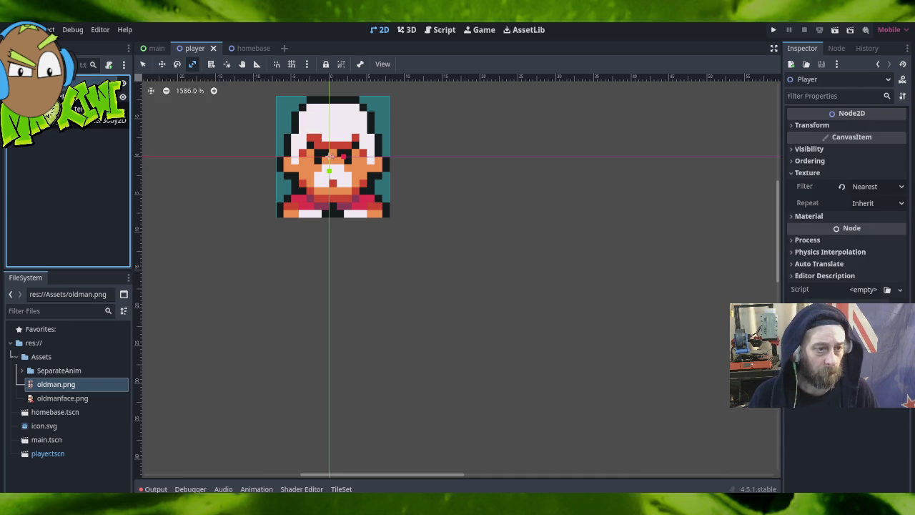
click(86, 95)
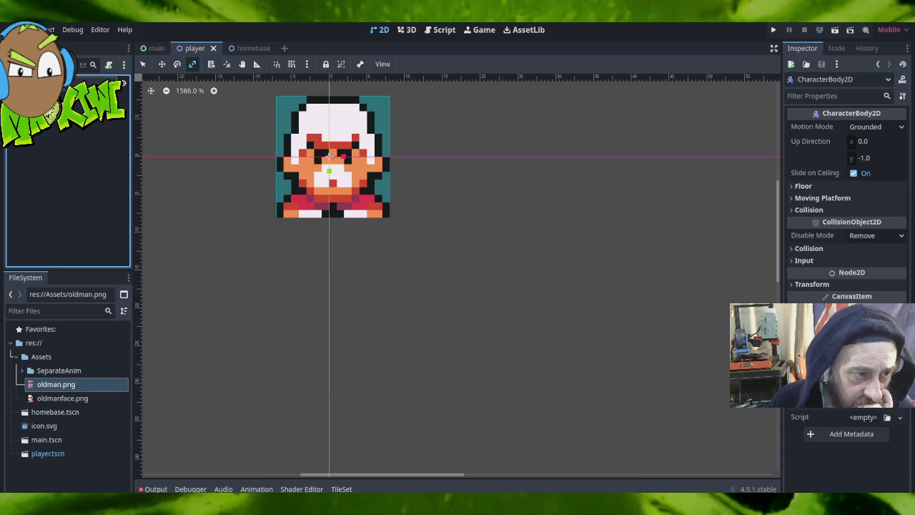
key(Escape)
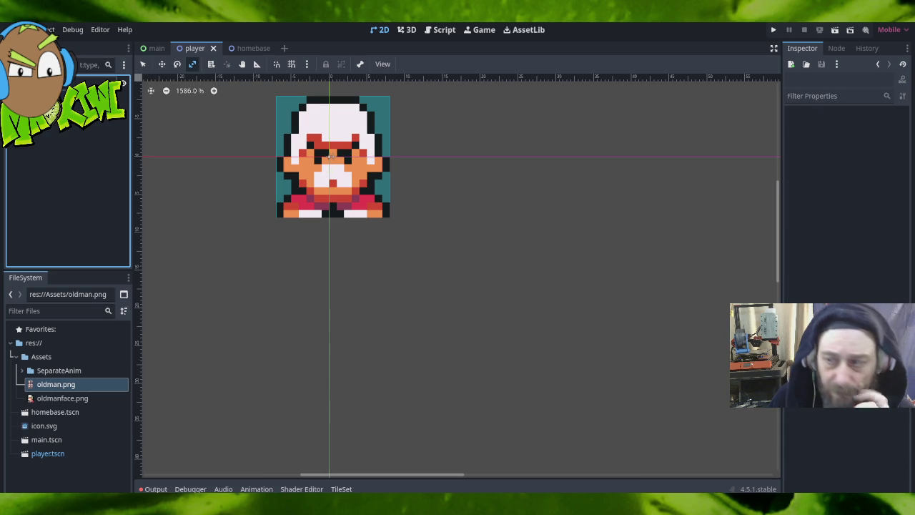
With the Move tool, drag the Sprite2D so its top-left corner sits on the scene origin.
scroll(427, 277, down, 3)
scroll(427, 282, down, 4)
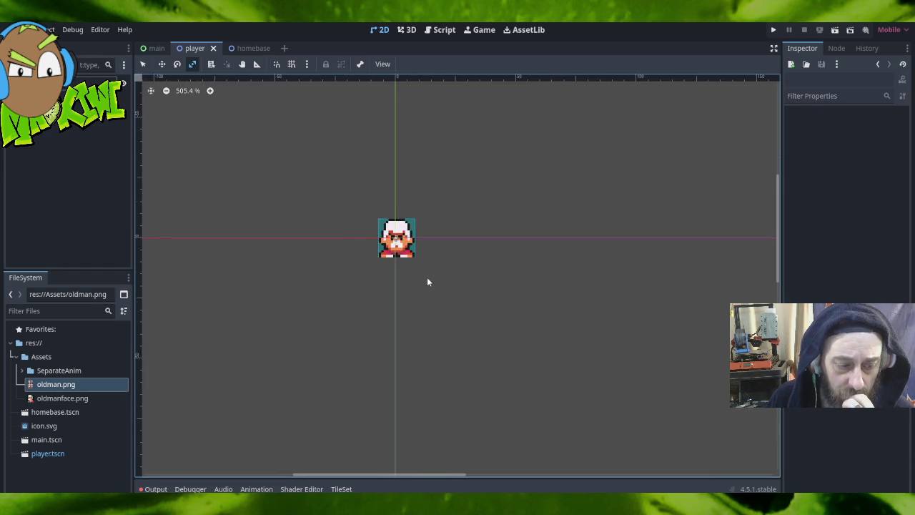
click(14, 357)
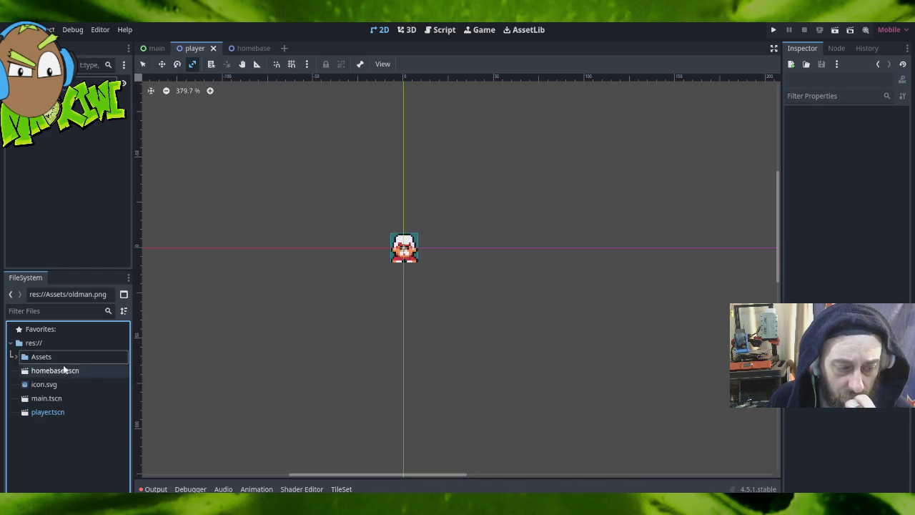
click(60, 418)
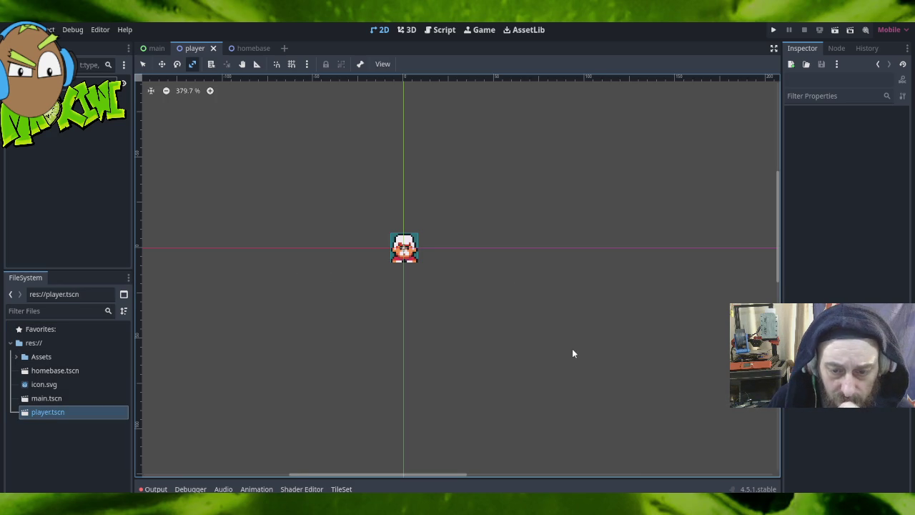
mouse_move(605, 368)
mouse_down()
mouse_move(415, 253)
mouse_move(408, 236)
mouse_up()
scroll(407, 238, down, 5)
scroll(407, 239, down, 6)
scroll(445, 257, up, 10)
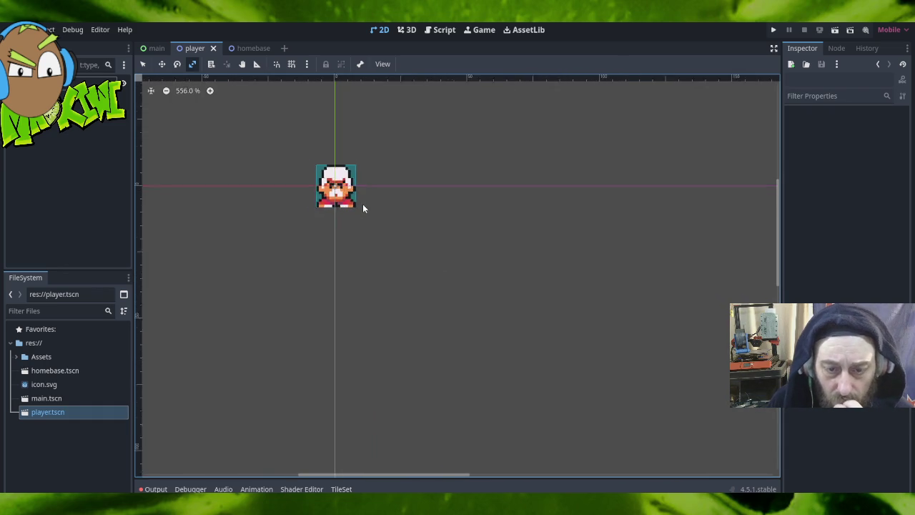
scroll(358, 200, up, 5)
click(161, 64)
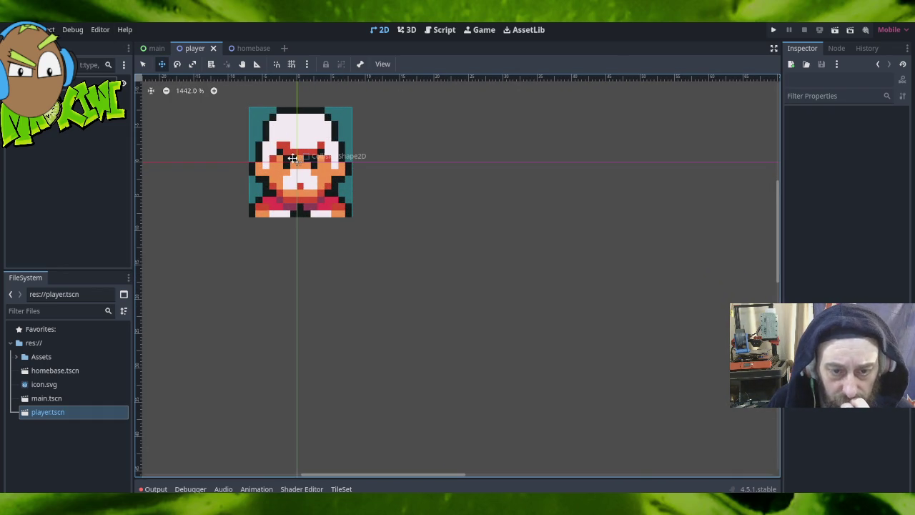
mouse_move(293, 157)
mouse_down()
mouse_move(375, 248)
mouse_move(361, 230)
mouse_move(373, 231)
mouse_move(352, 216)
mouse_up()
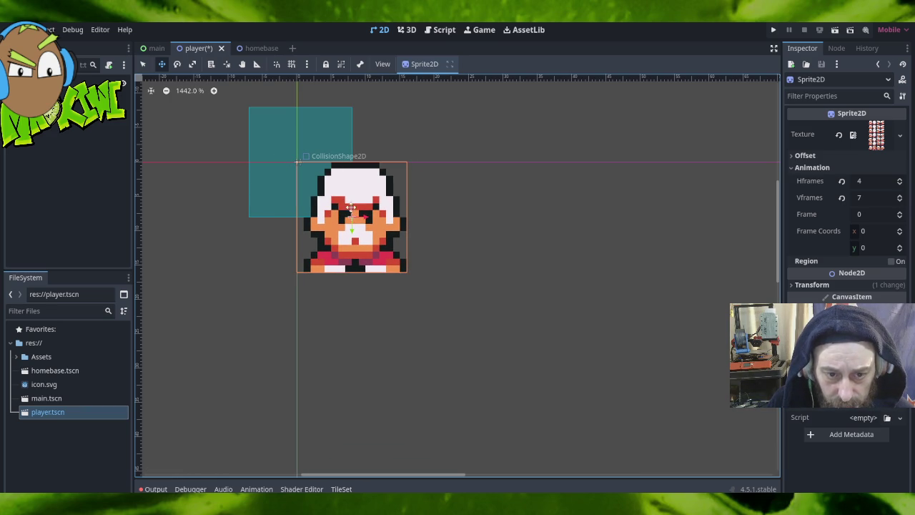
Drag the collision rectangle onto the sprite so it sits at (7.5, 8.0) px.
click(300, 162)
mouse_move(300, 157)
mouse_down()
mouse_move(320, 194)
mouse_move(337, 195)
mouse_move(322, 194)
mouse_move(329, 194)
mouse_up()
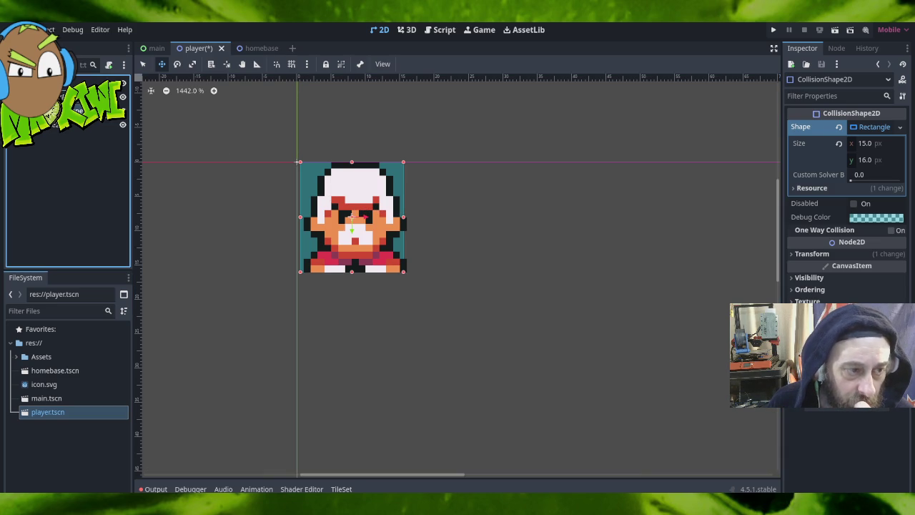
key(ctrl+z)
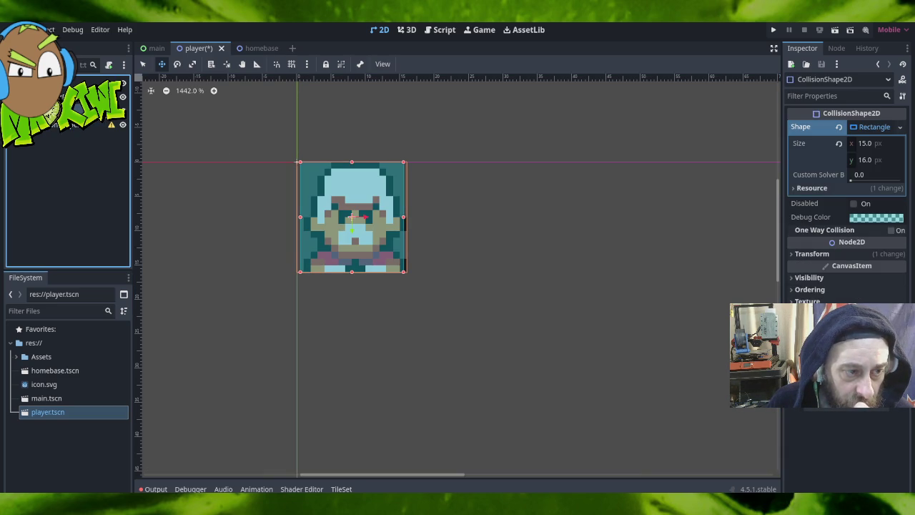
click(65, 91)
click(72, 82)
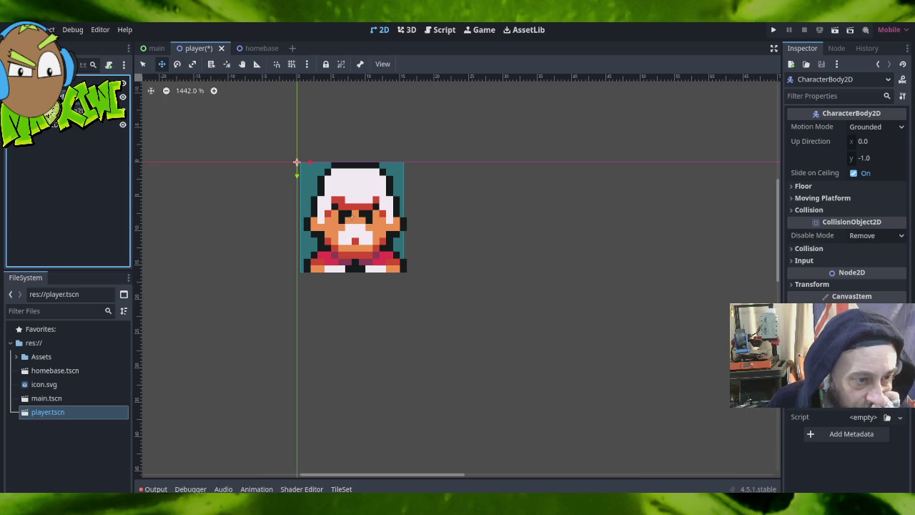
Move the Player root node down 12 px.
mouse_move(109, 107)
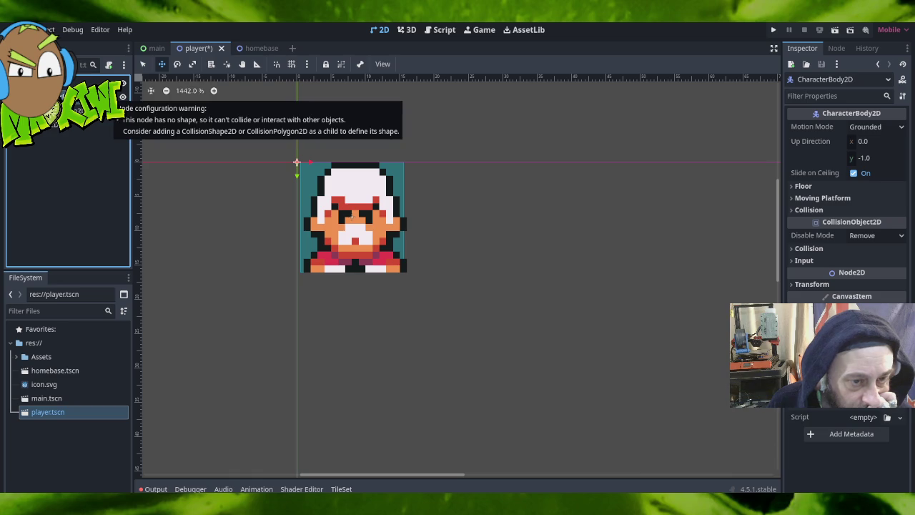
drag(78, 111, 83, 103)
click(79, 124)
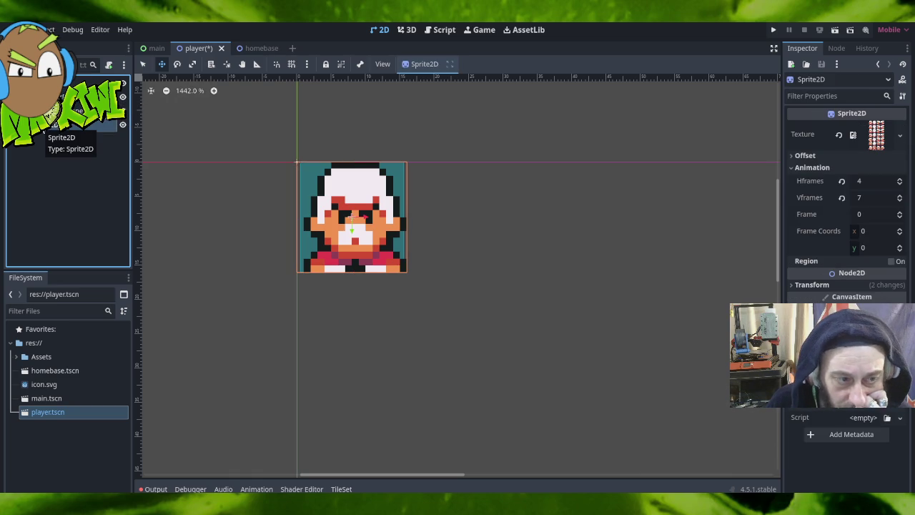
click(63, 83)
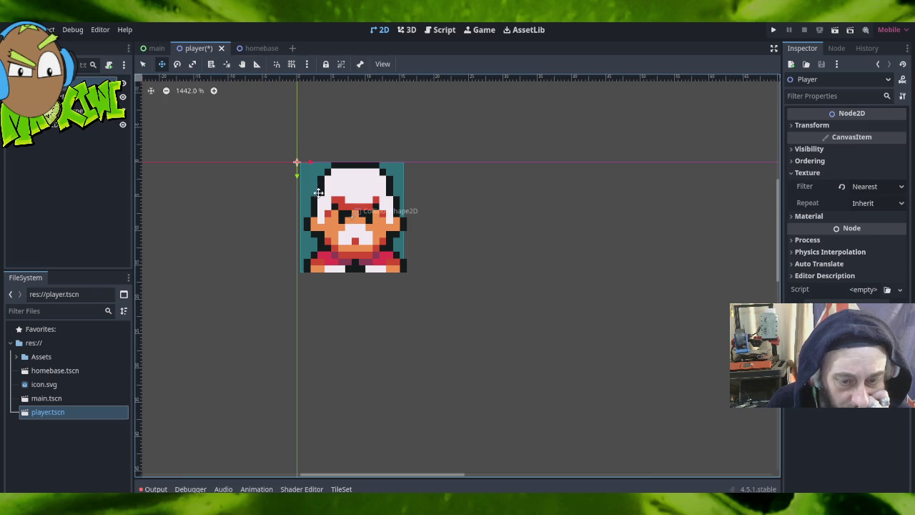
mouse_move(358, 218)
mouse_down()
mouse_move(389, 218)
mouse_move(336, 218)
mouse_move(343, 299)
mouse_move(181, 224)
mouse_move(343, 213)
mouse_move(356, 221)
mouse_up()
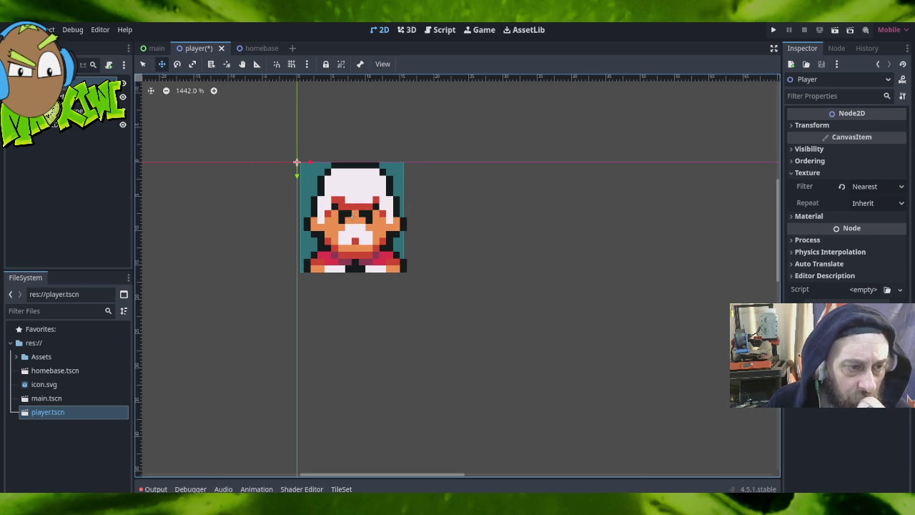
Try the collision rectangle at 15.5 px, return it to 15 px, and align the sprite's left edge.
click(77, 108)
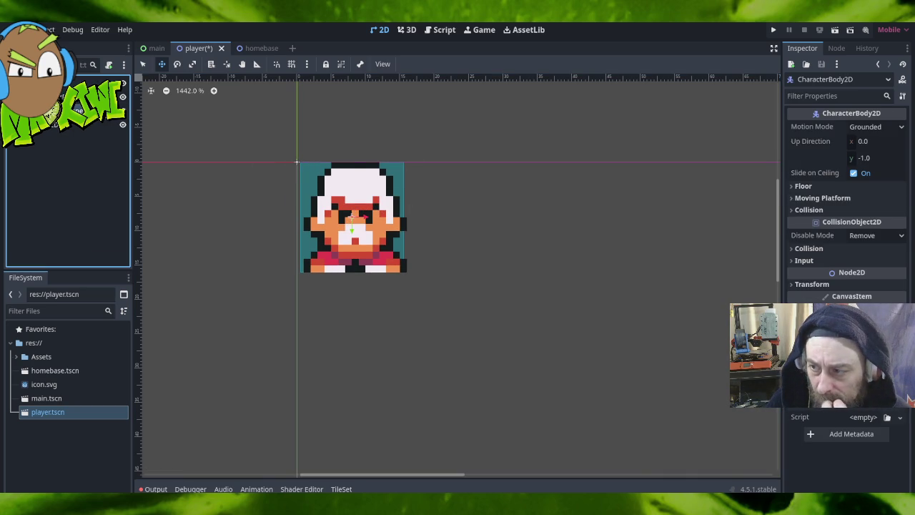
click(71, 122)
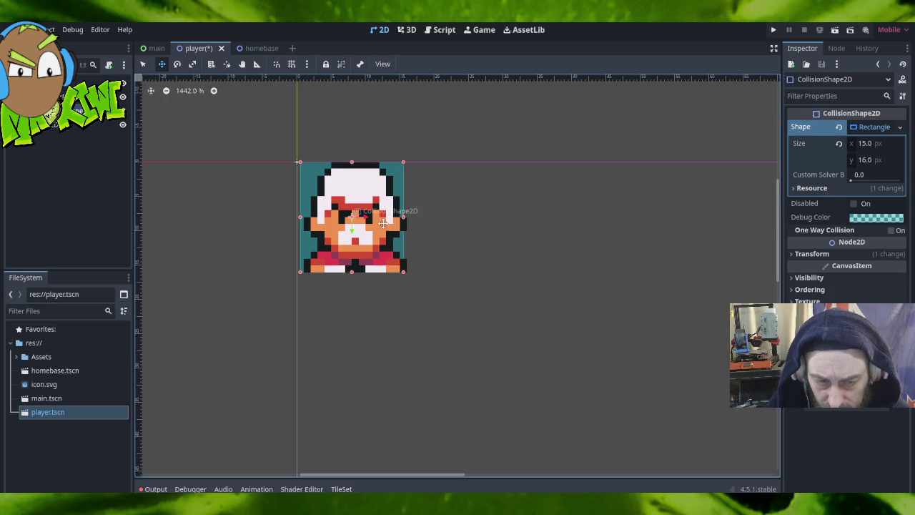
click(143, 64)
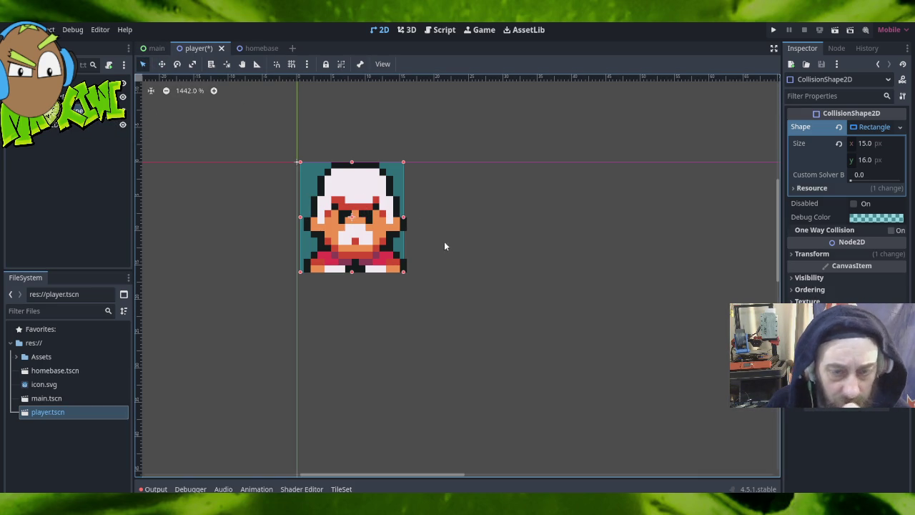
drag(403, 217, 406, 217)
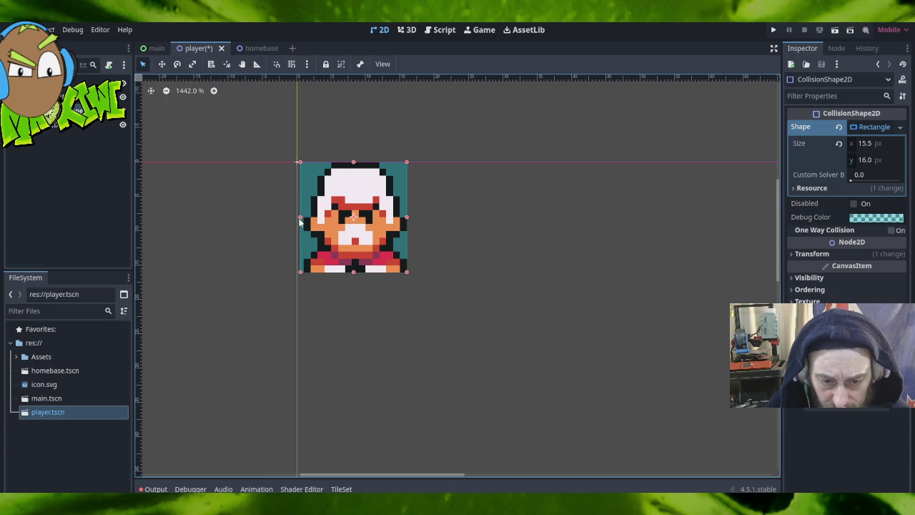
drag(299, 217, 304, 219)
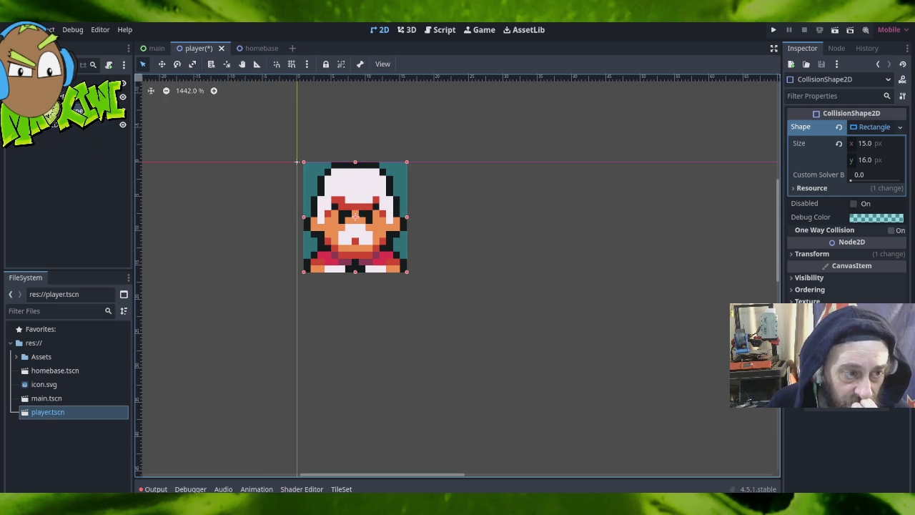
click(64, 124)
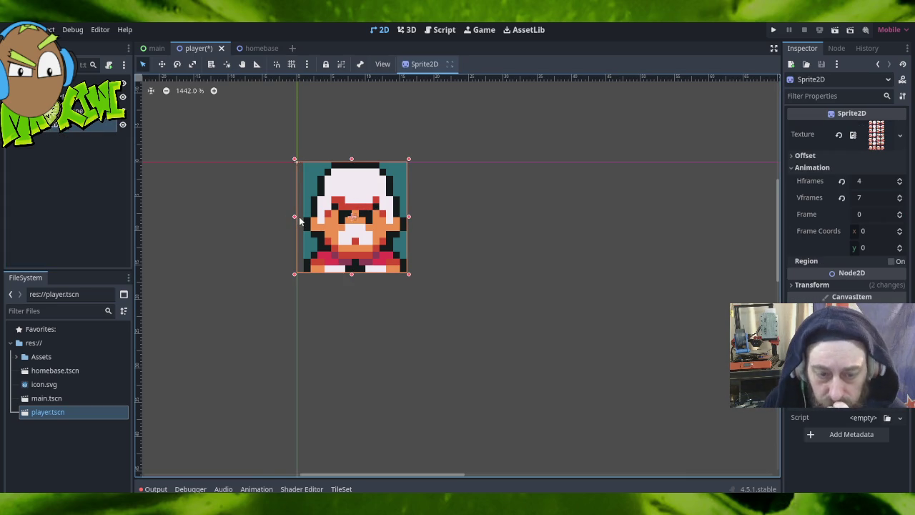
drag(295, 216, 293, 215)
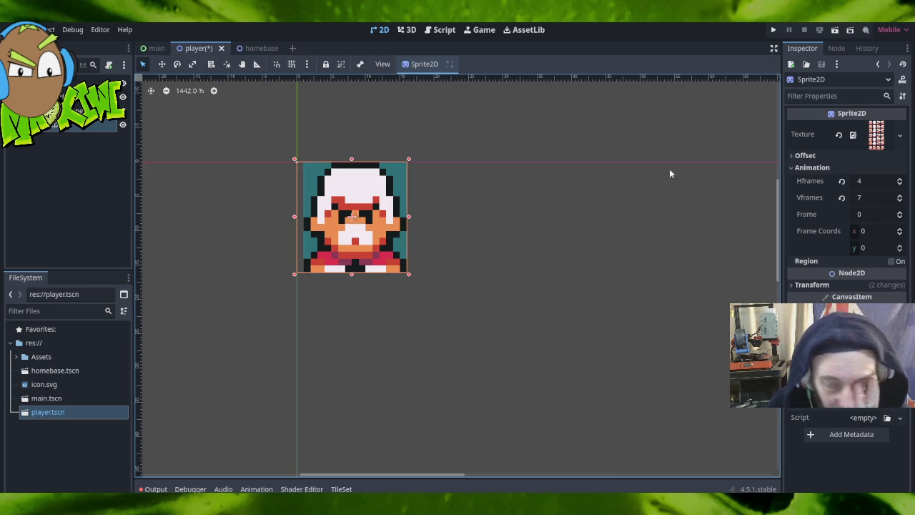
click(899, 182)
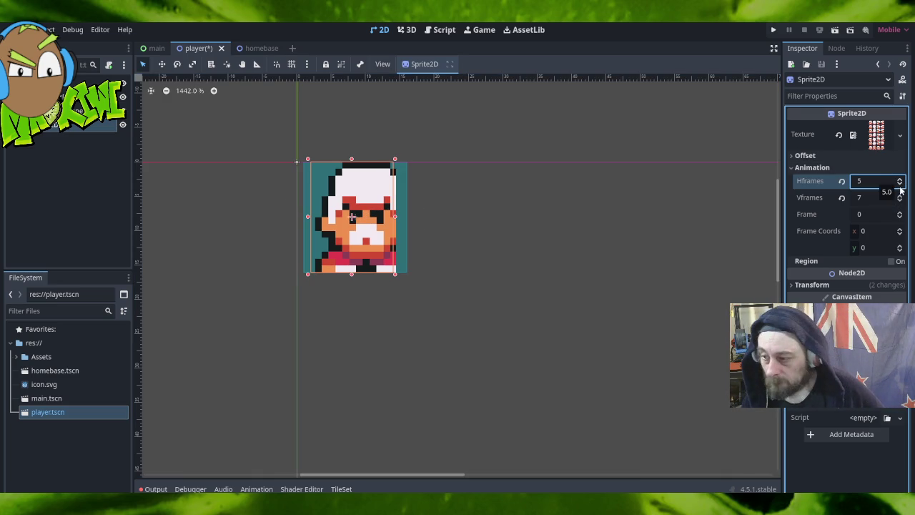
click(900, 184)
click(899, 184)
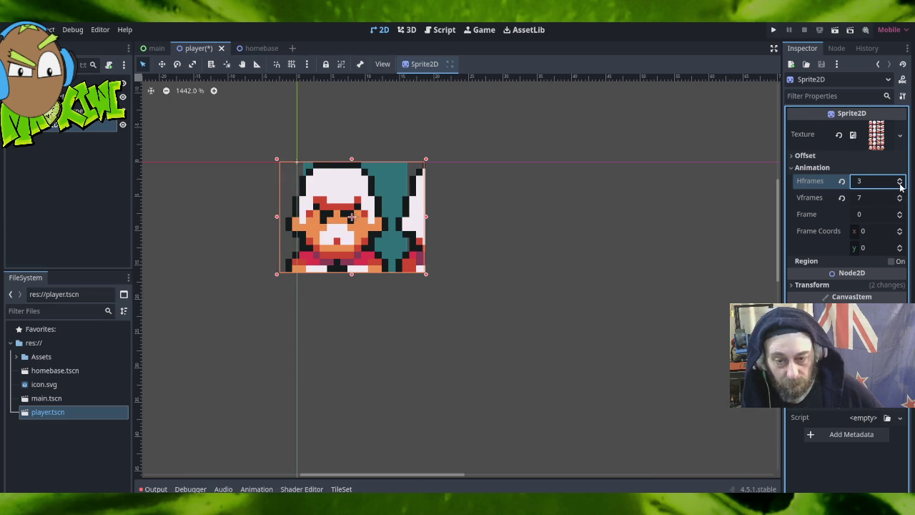
click(900, 179)
click(294, 220)
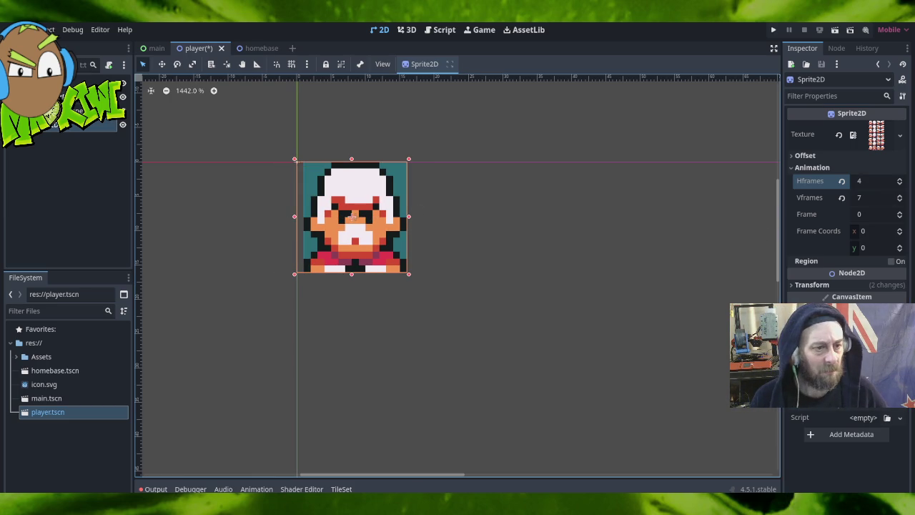
click(72, 110)
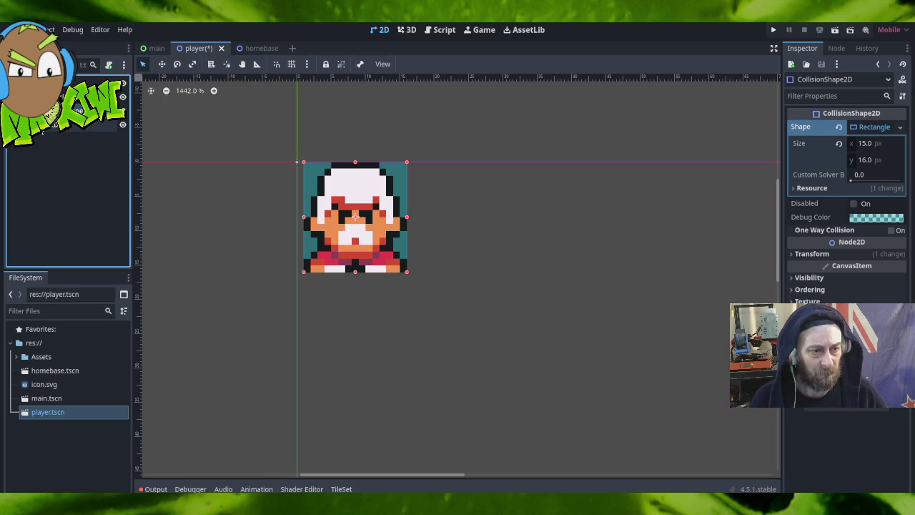
click(43, 124)
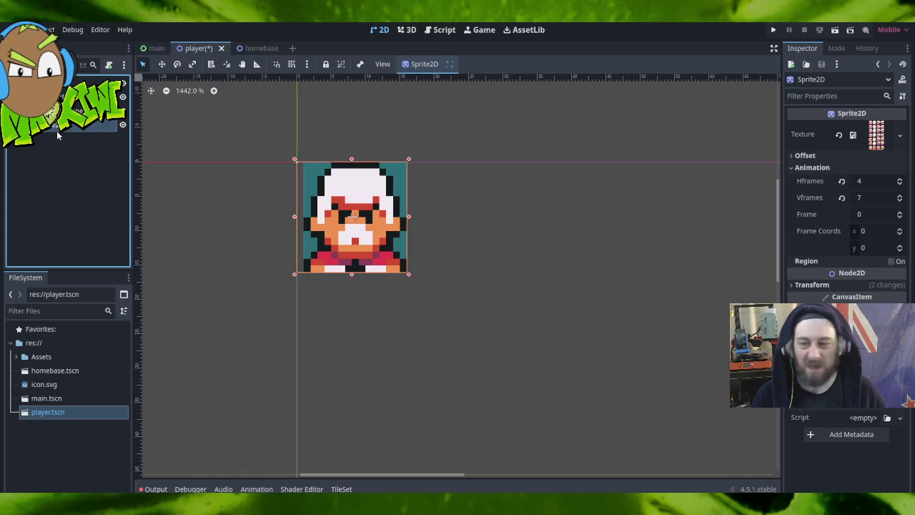
click(77, 105)
click(63, 95)
click(78, 111)
click(78, 125)
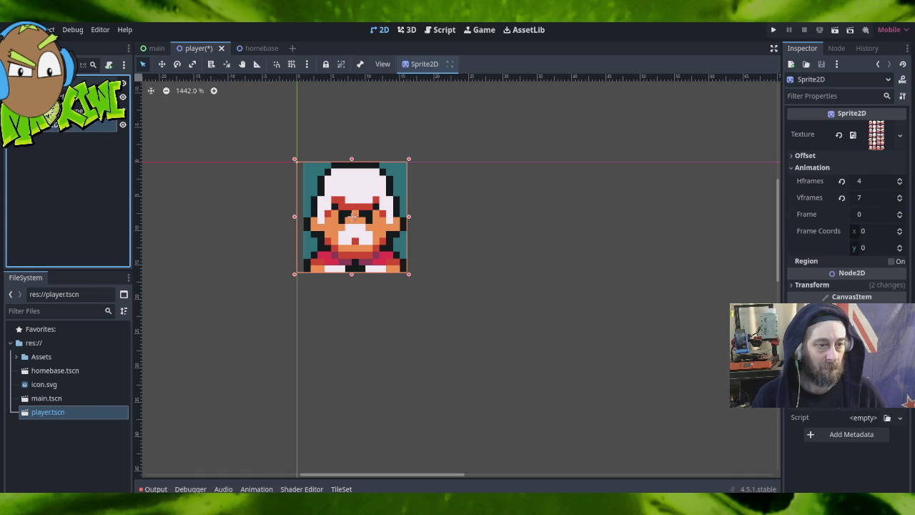
click(18, 29)
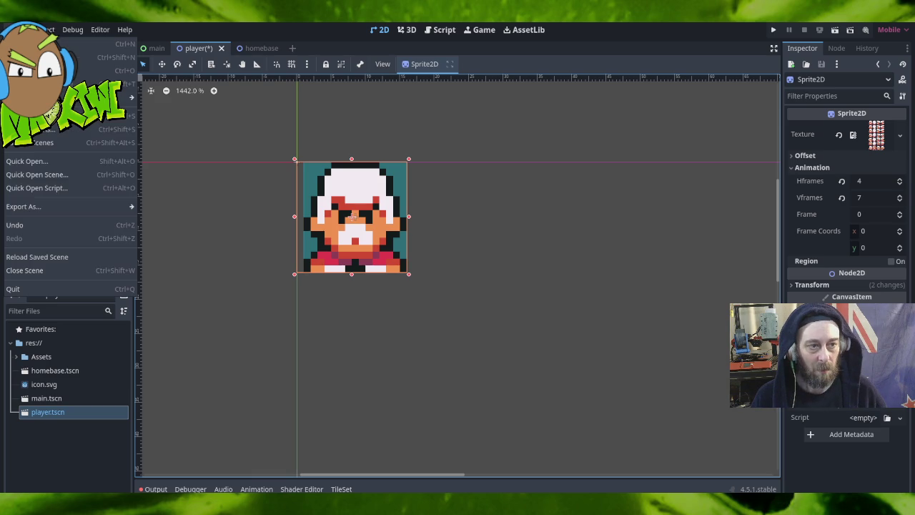
Save the player scene and deselect the sprite on the canvas.
click(72, 142)
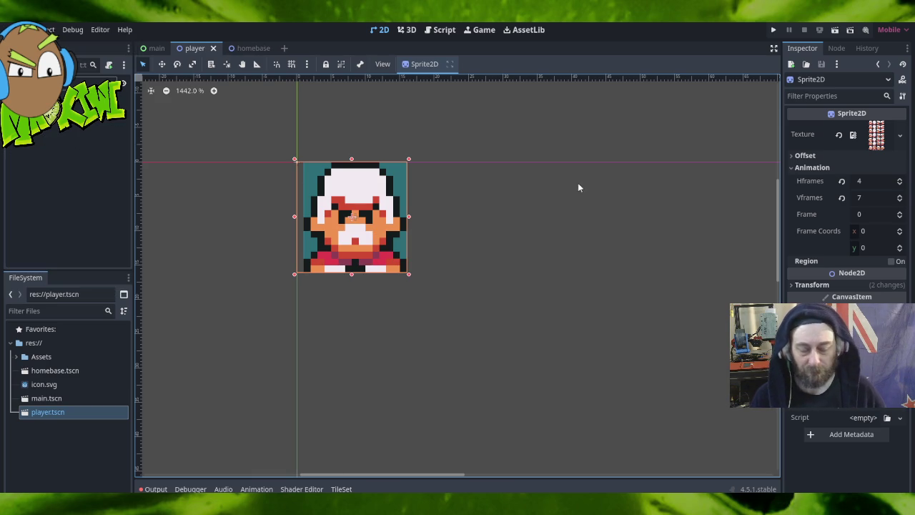
scroll(444, 234, down, 2)
scroll(438, 240, down, 2)
scroll(495, 285, down, 5)
right_click(643, 384)
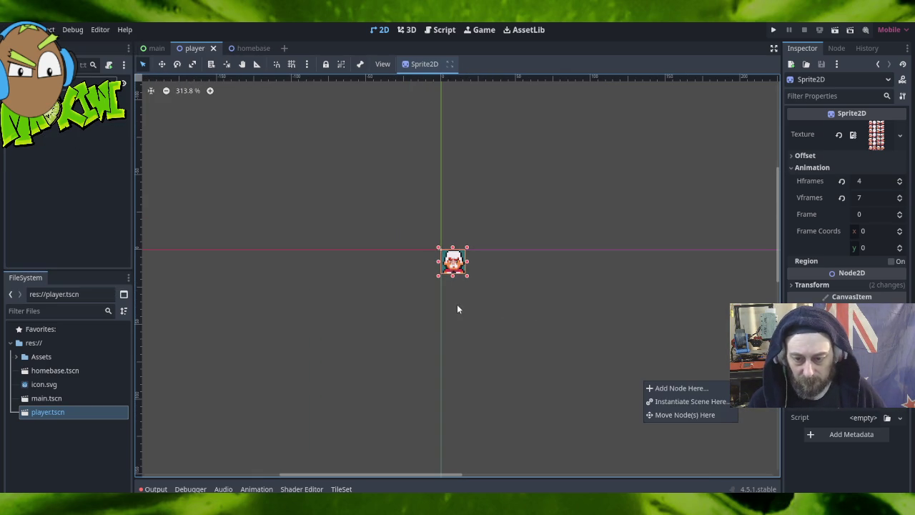
click(774, 28)
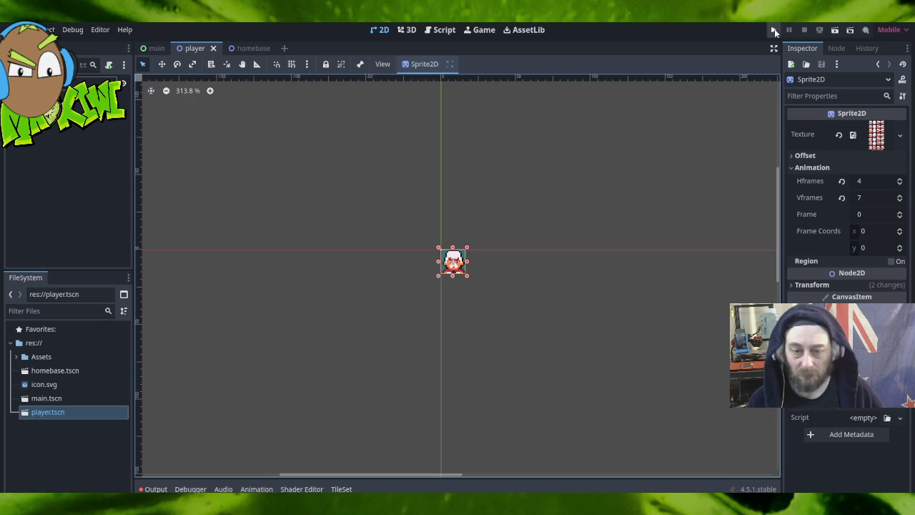
click(616, 339)
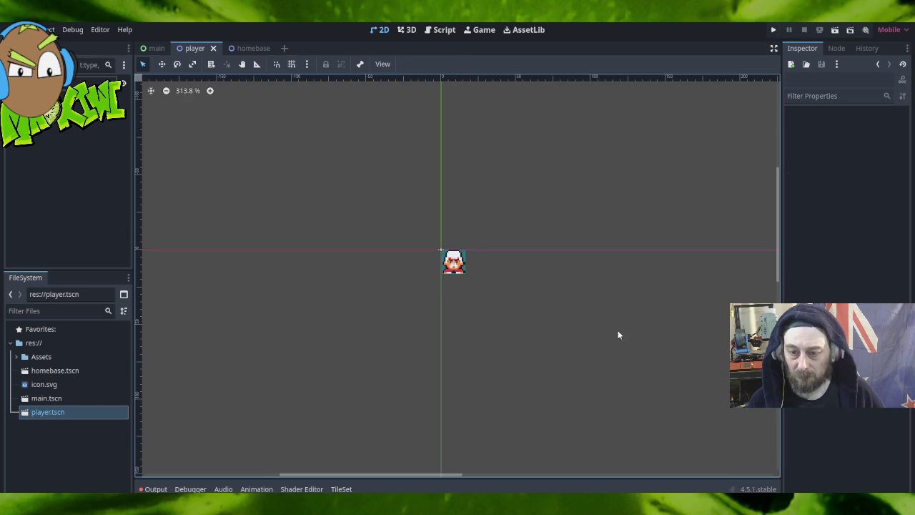
Run the project, maximize the testgame window, then stop it with F8.
click(773, 30)
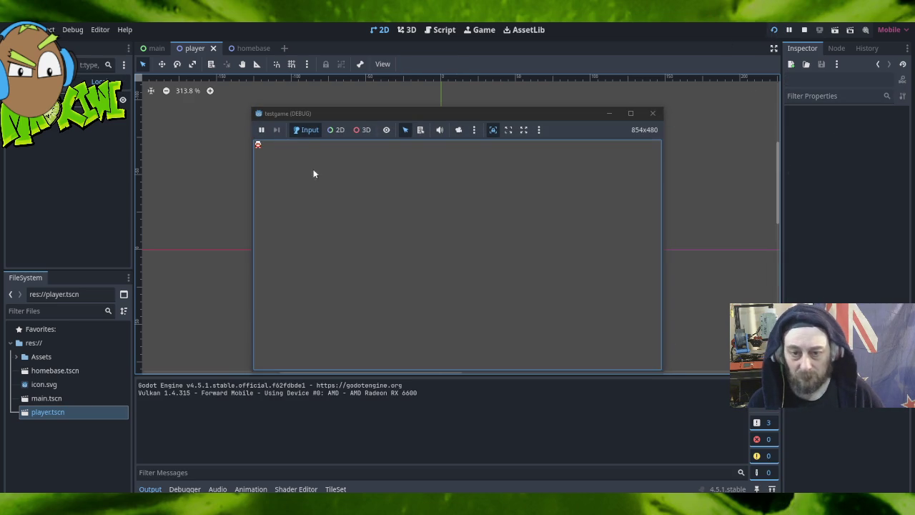
click(631, 114)
click(631, 113)
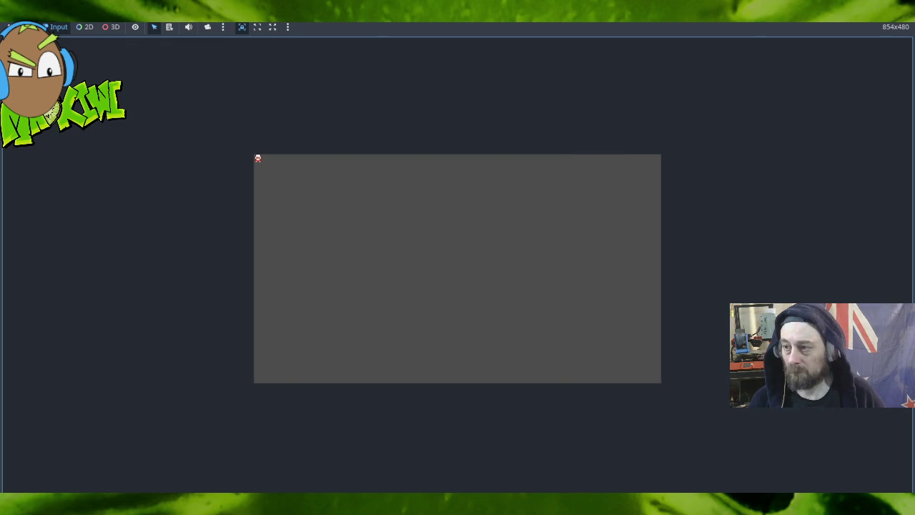
key(F8)
click(45, 29)
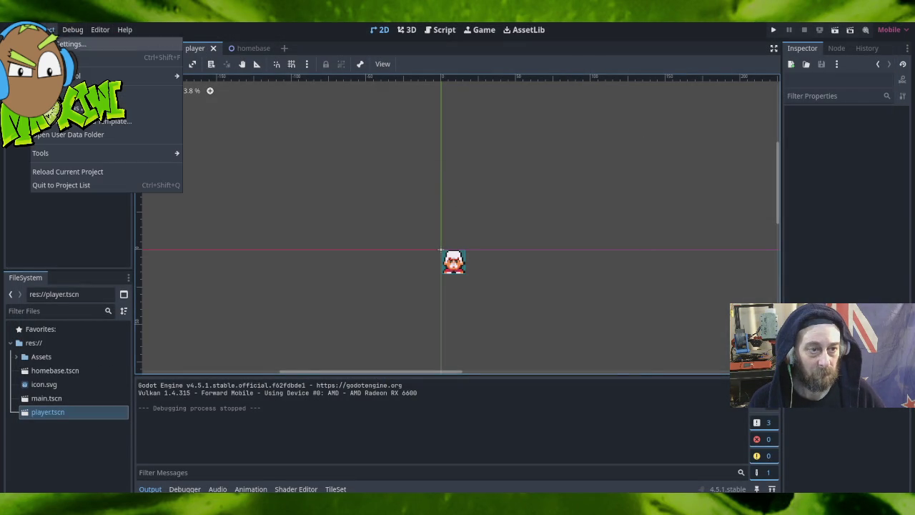
click(85, 44)
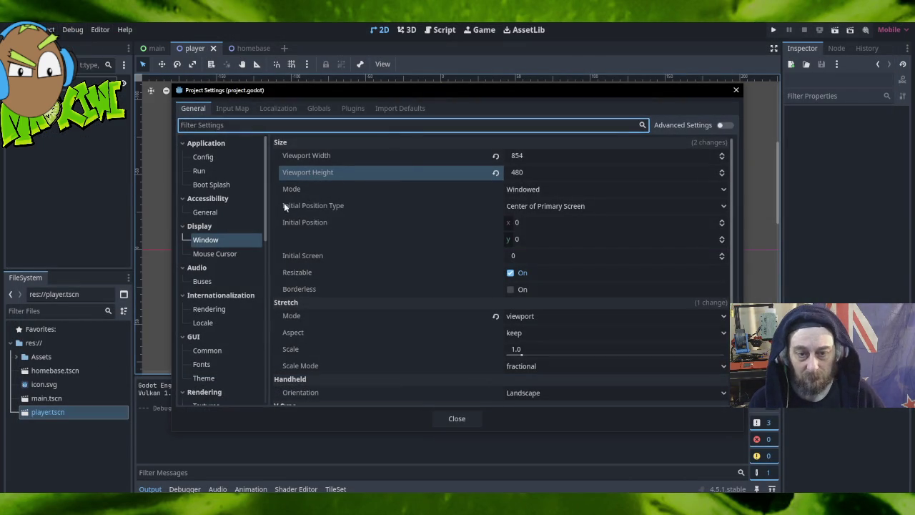
click(225, 226)
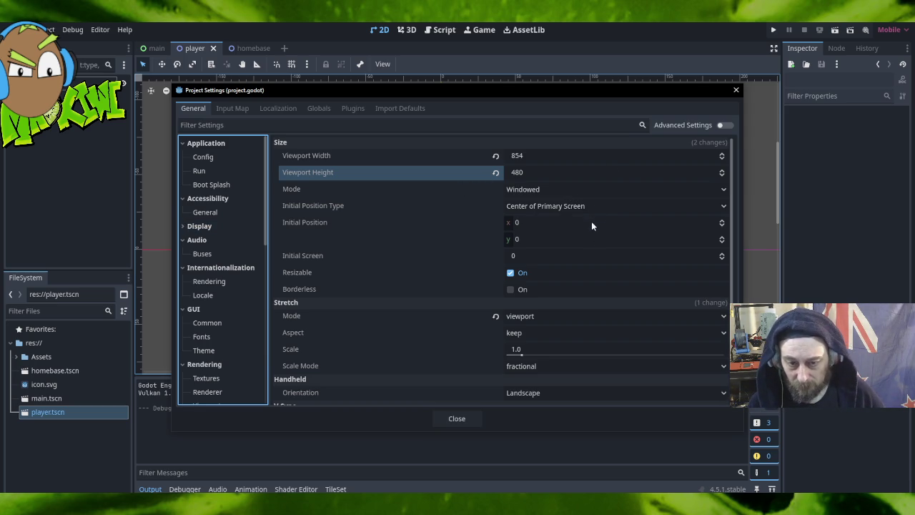
click(534, 319)
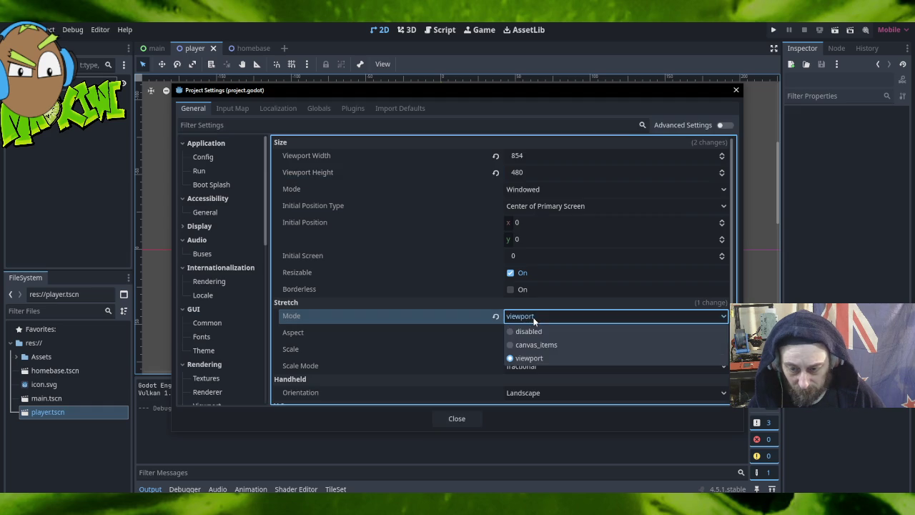
click(551, 357)
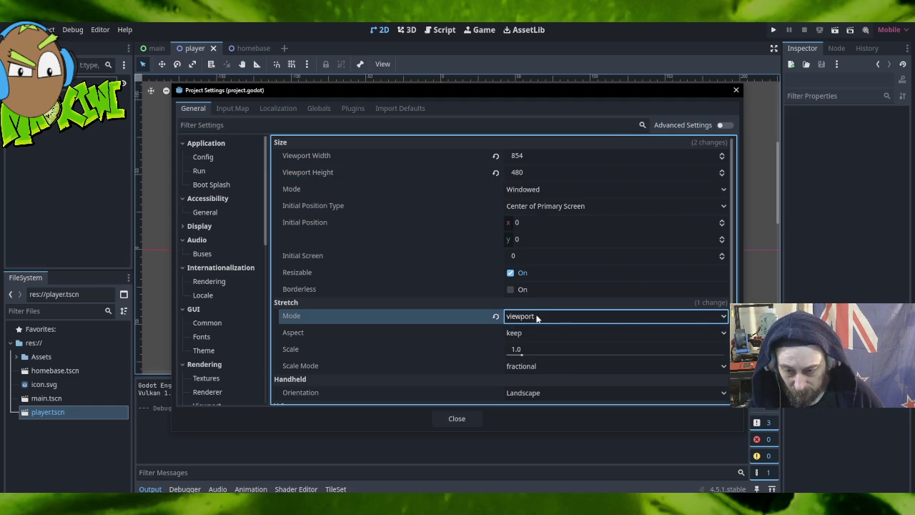
click(544, 316)
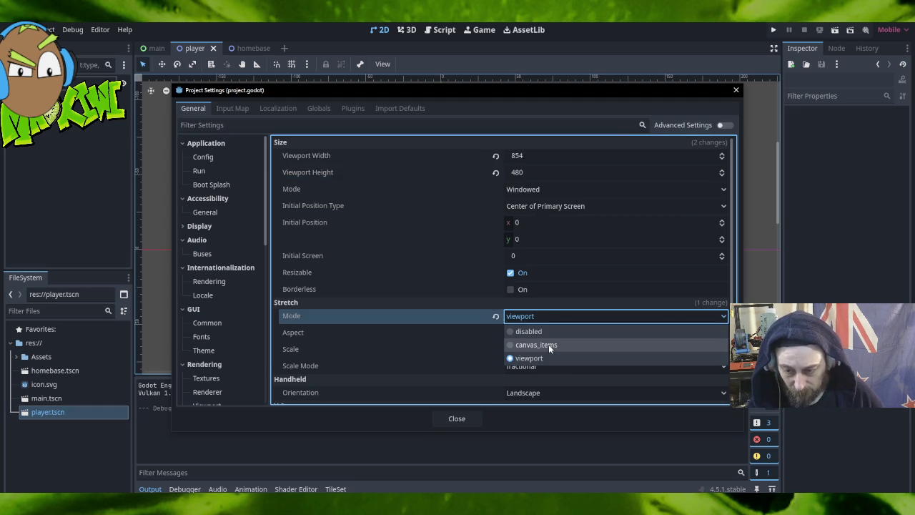
click(582, 344)
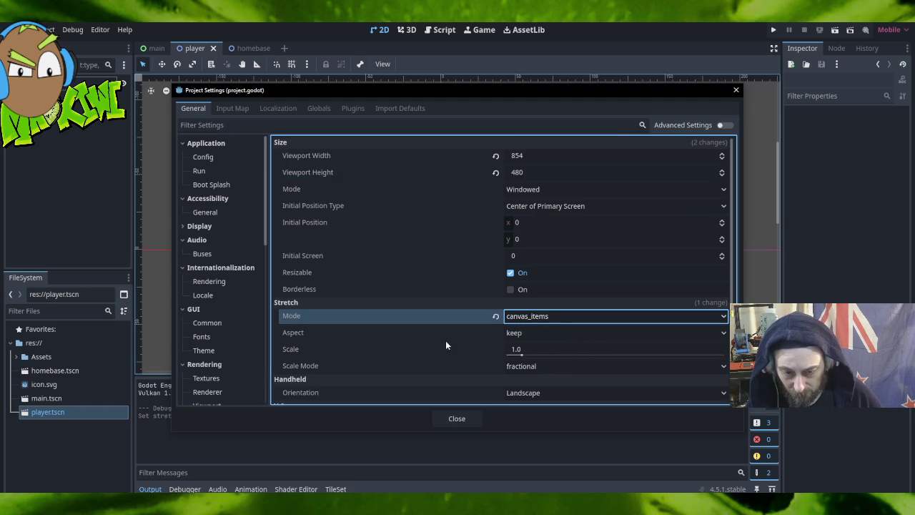
click(549, 319)
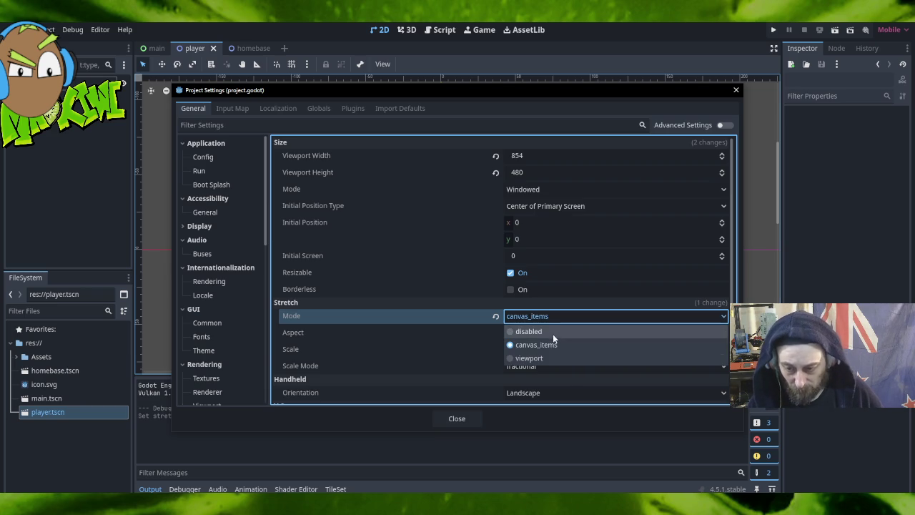
click(555, 352)
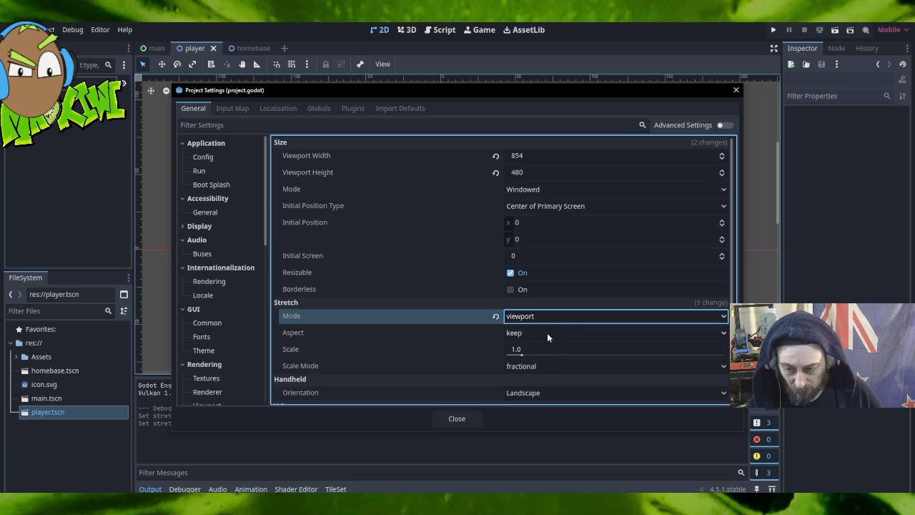
click(546, 332)
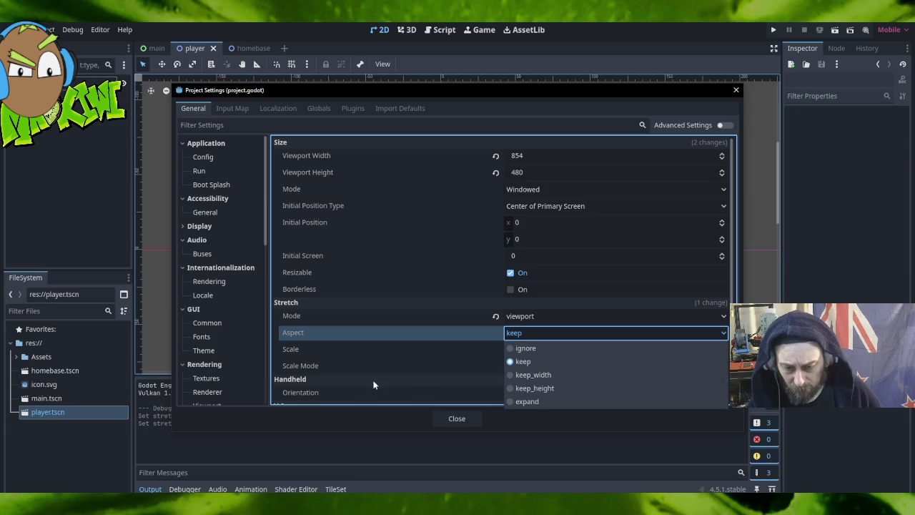
click(555, 374)
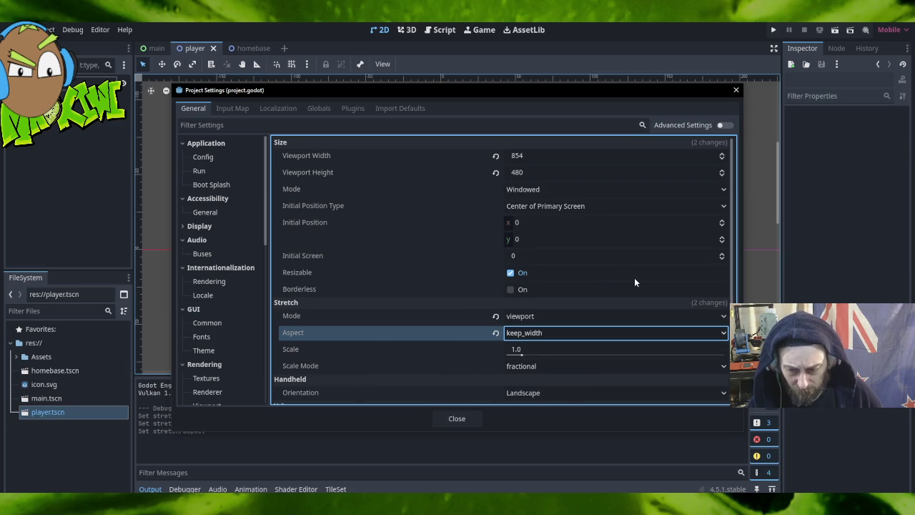
click(559, 333)
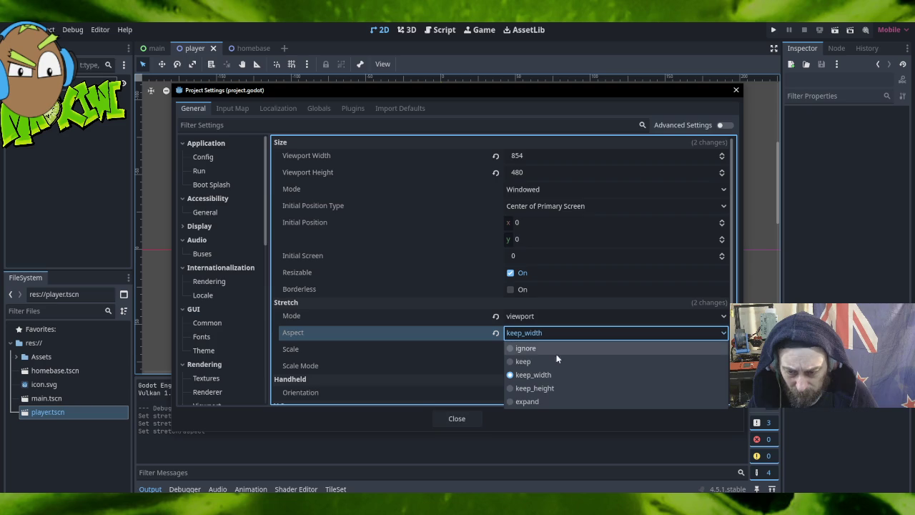
click(559, 361)
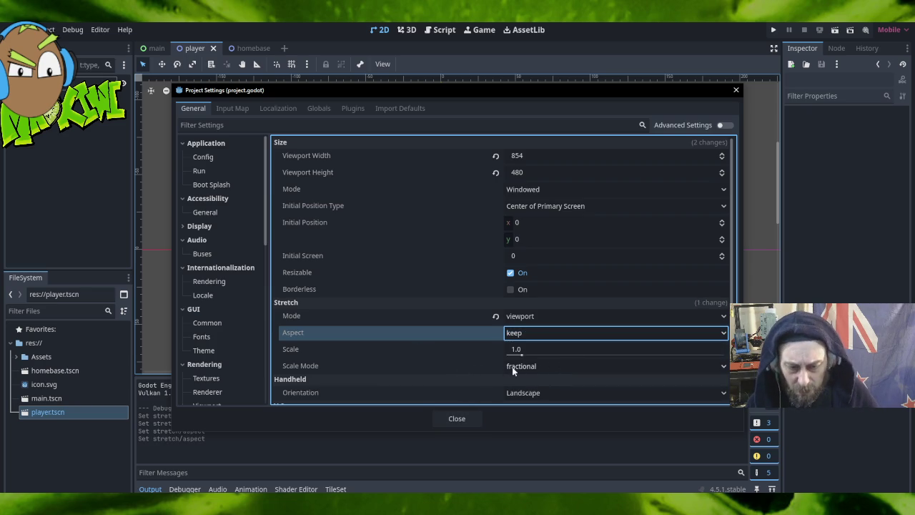
click(508, 368)
click(561, 379)
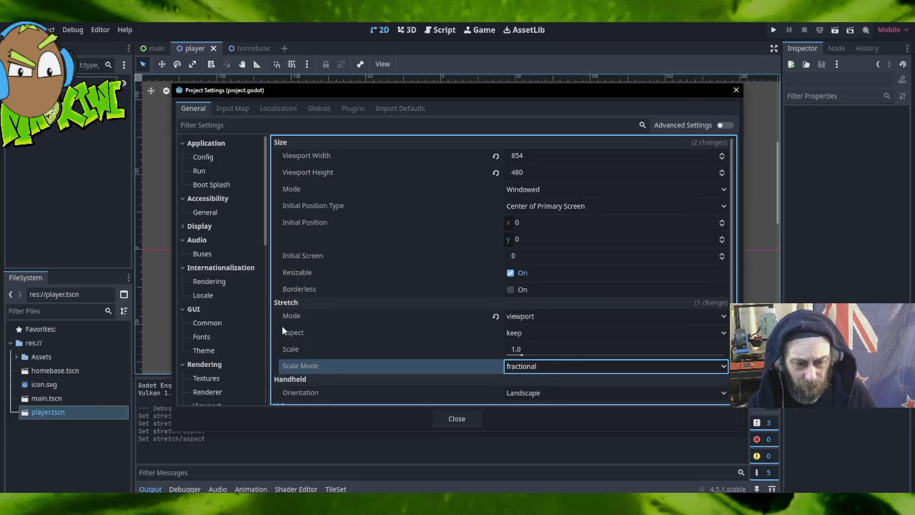
click(228, 376)
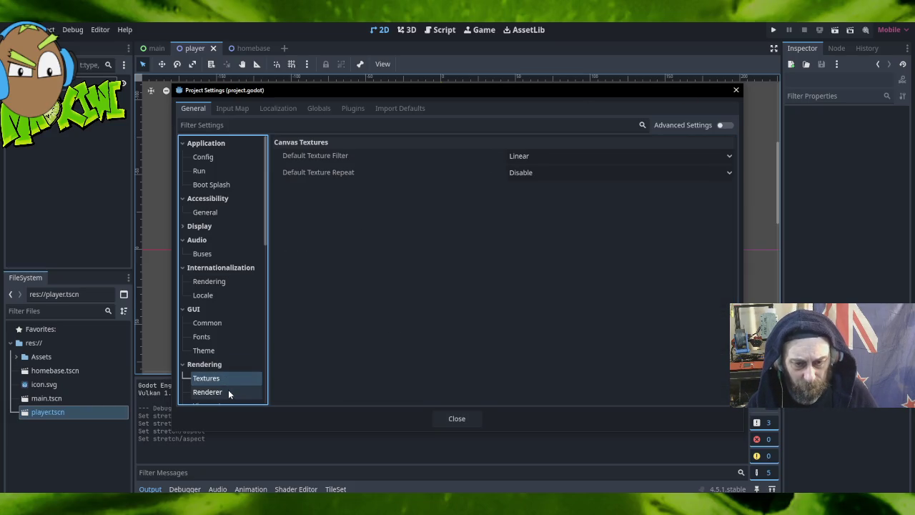
click(228, 390)
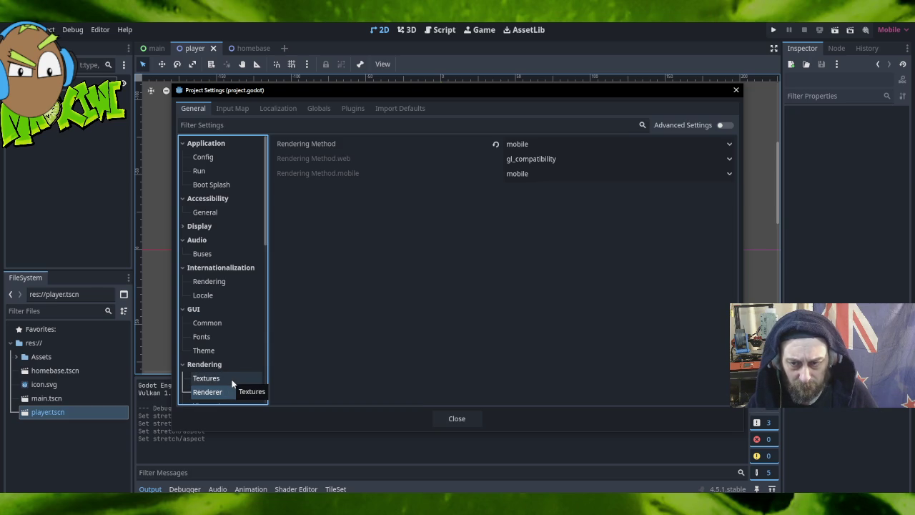
click(231, 381)
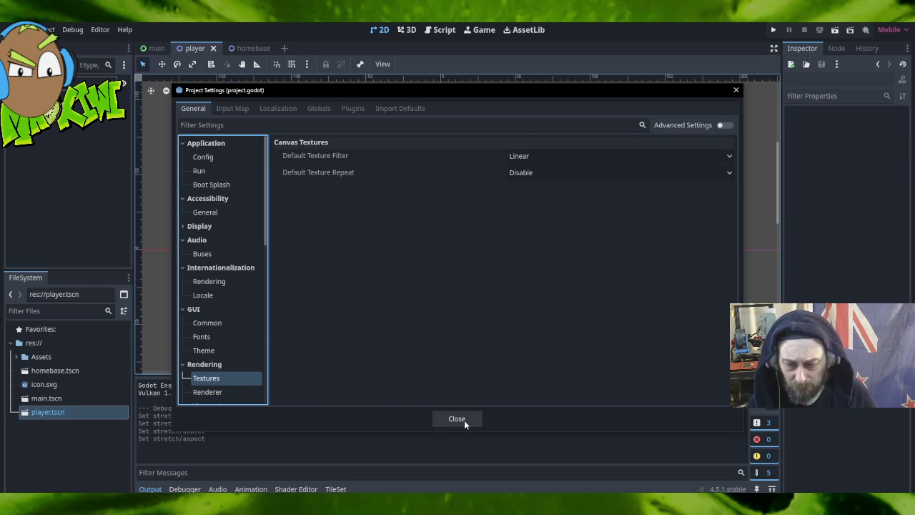
click(461, 419)
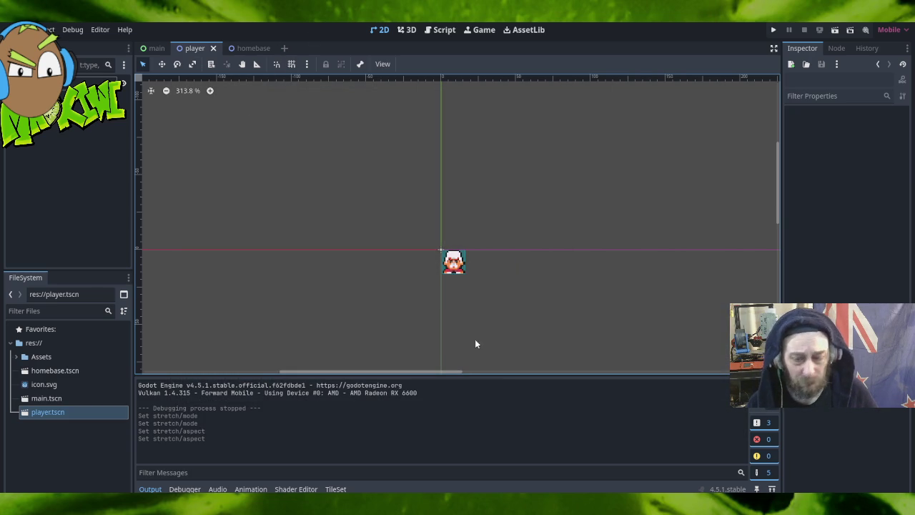
Run the project, float its window, and resize it to about 1193 × 812 to check letterboxing.
click(773, 30)
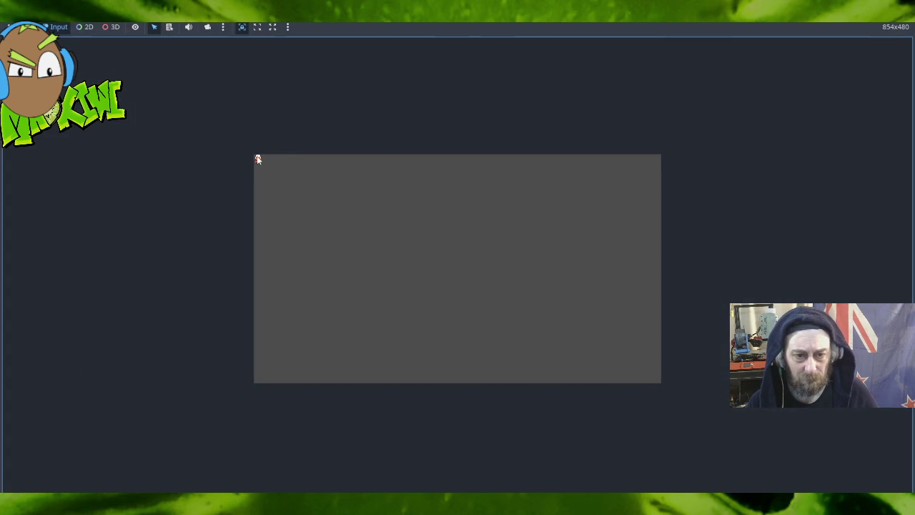
click(273, 28)
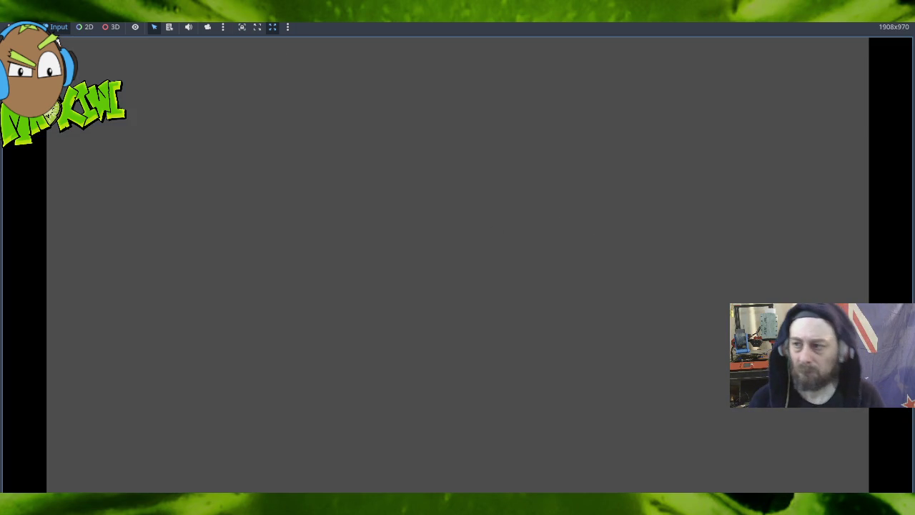
key(super+Down)
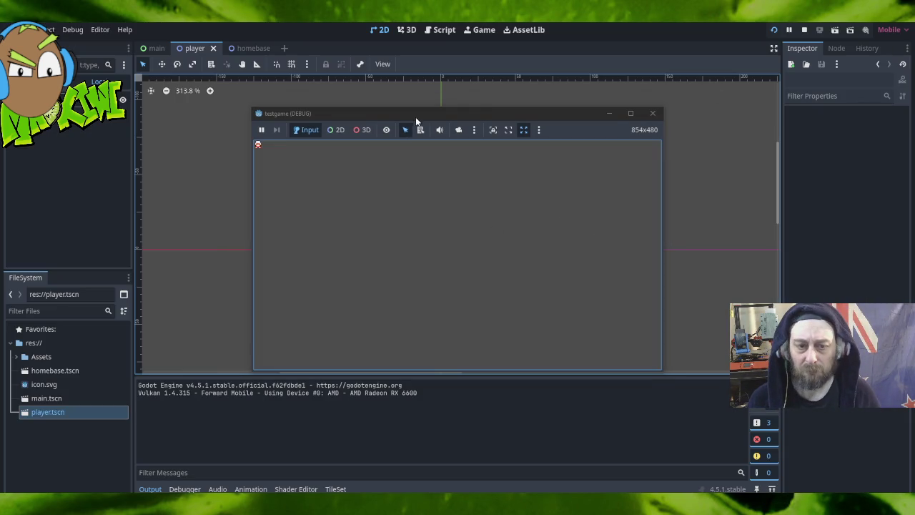
drag(662, 105, 739, 40)
mouse_move(250, 154)
mouse_down()
mouse_move(84, 153)
mouse_move(492, 160)
mouse_move(37, 169)
mouse_move(175, 175)
mouse_move(166, 175)
mouse_up()
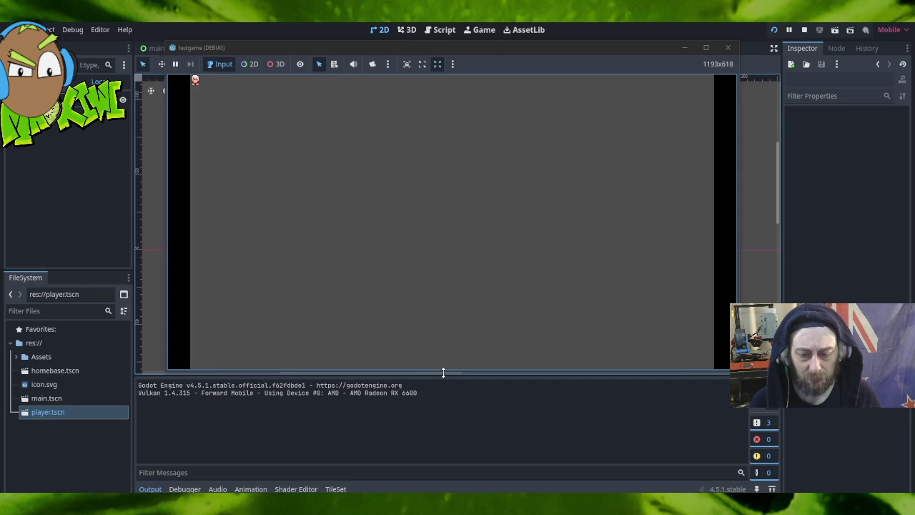
mouse_move(442, 370)
mouse_down()
mouse_move(433, 478)
mouse_move(433, 462)
mouse_up()
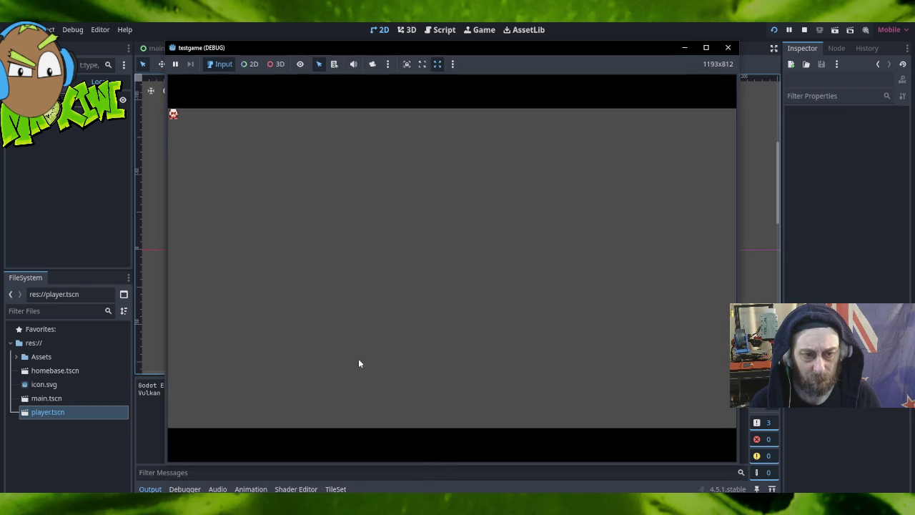
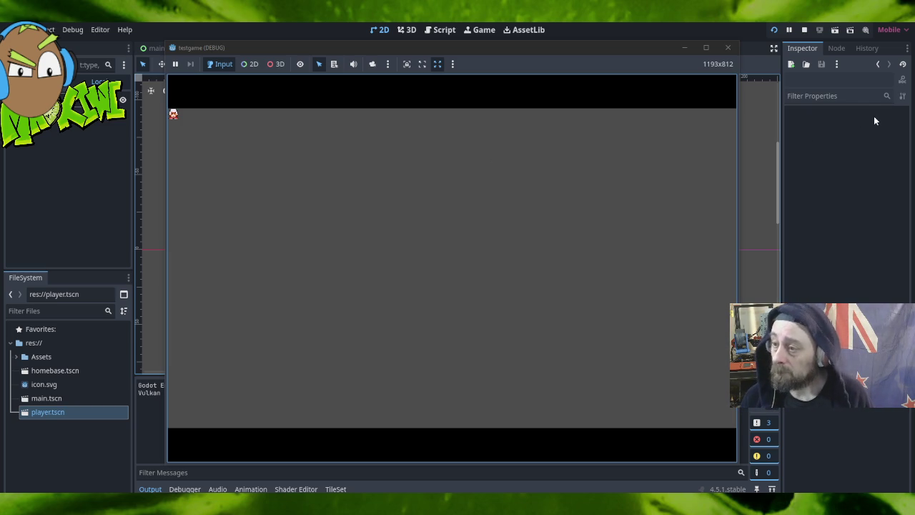
Close the running testgame window and return to editing the player scene.
click(727, 48)
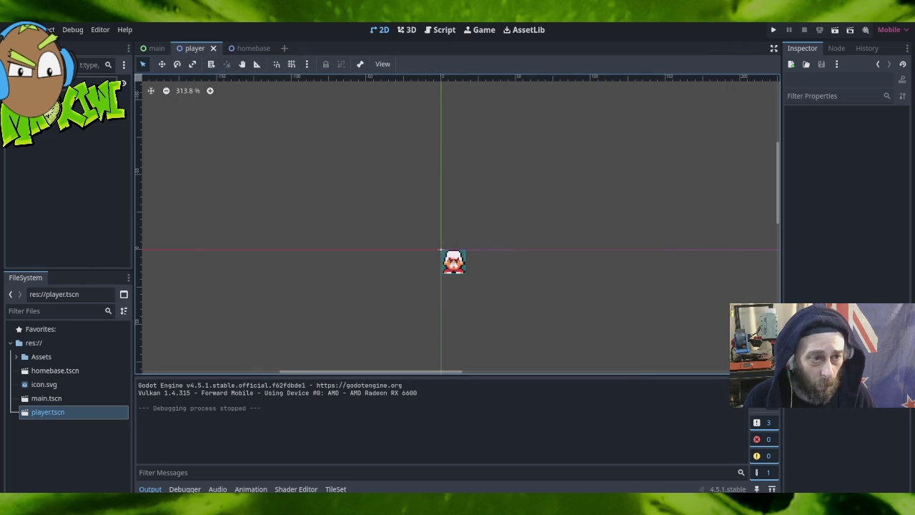
click(64, 200)
Set the Sprite2D's CanvasItem texture filter to Nearest for sharp pixel art.
click(58, 126)
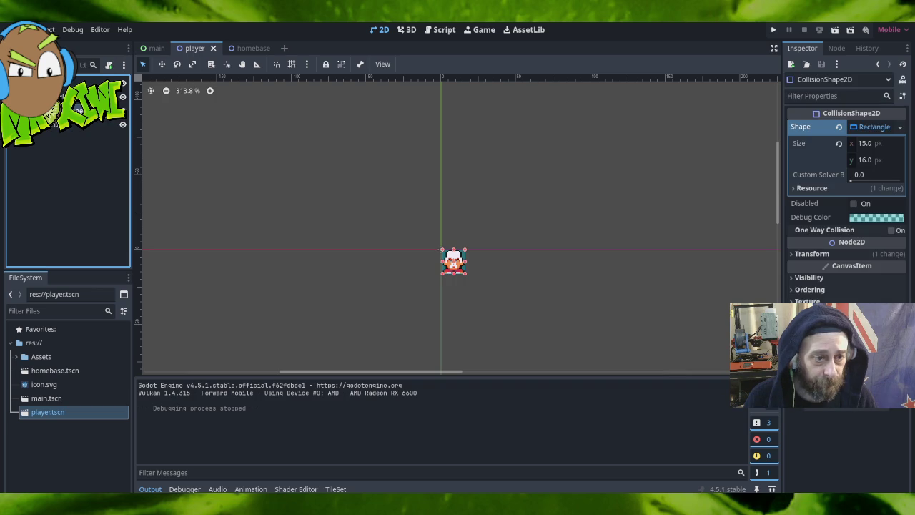
click(58, 126)
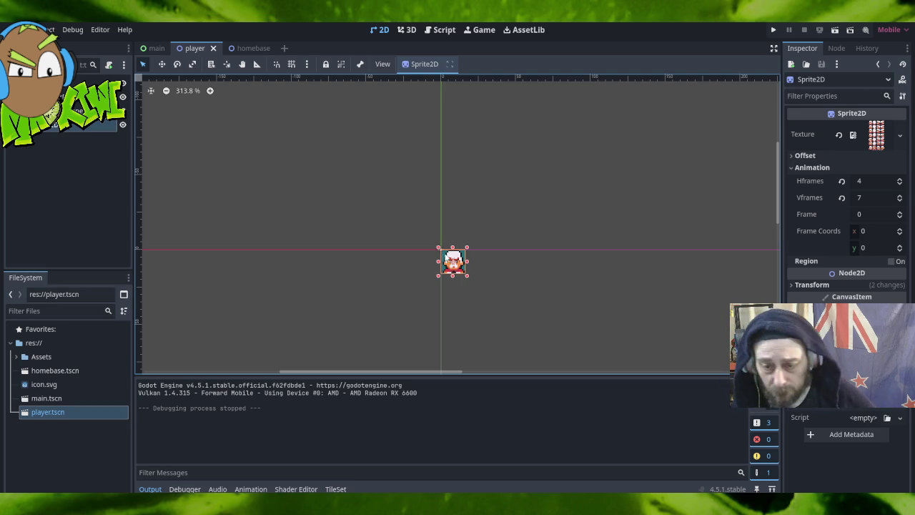
scroll(474, 313, up, 5)
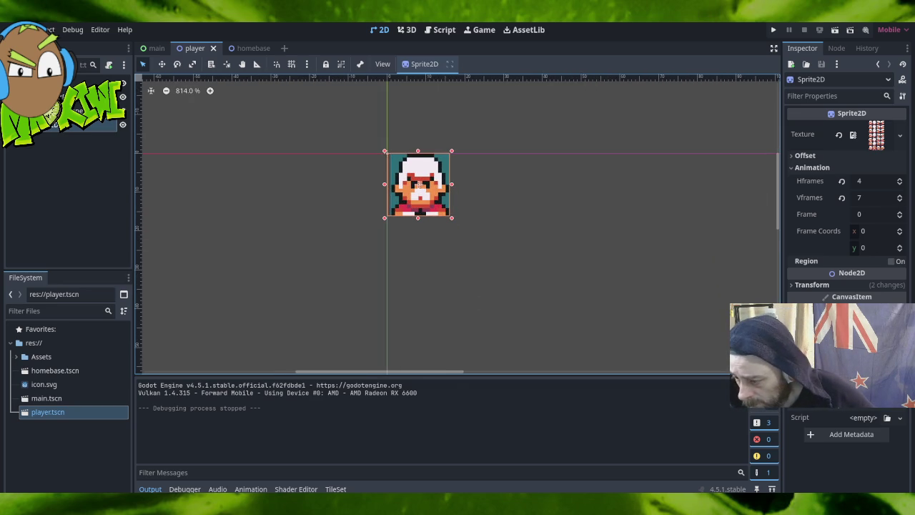
click(821, 399)
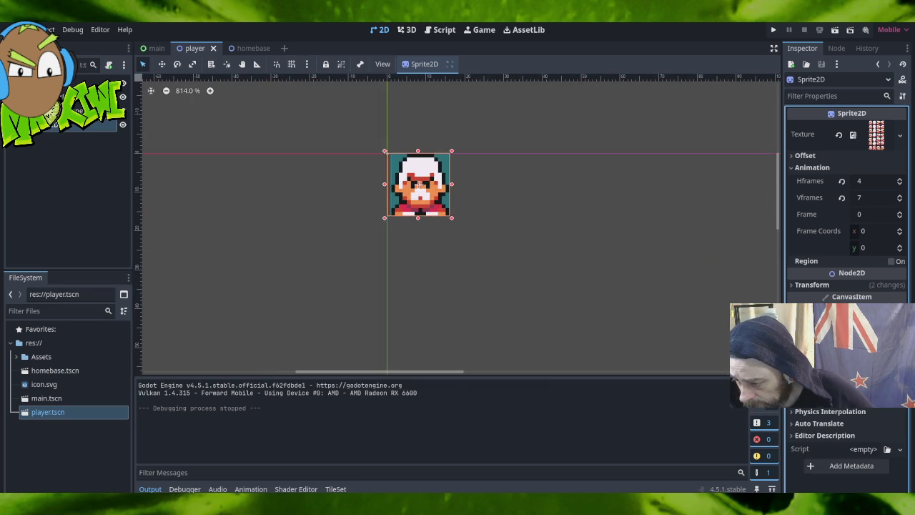
click(857, 325)
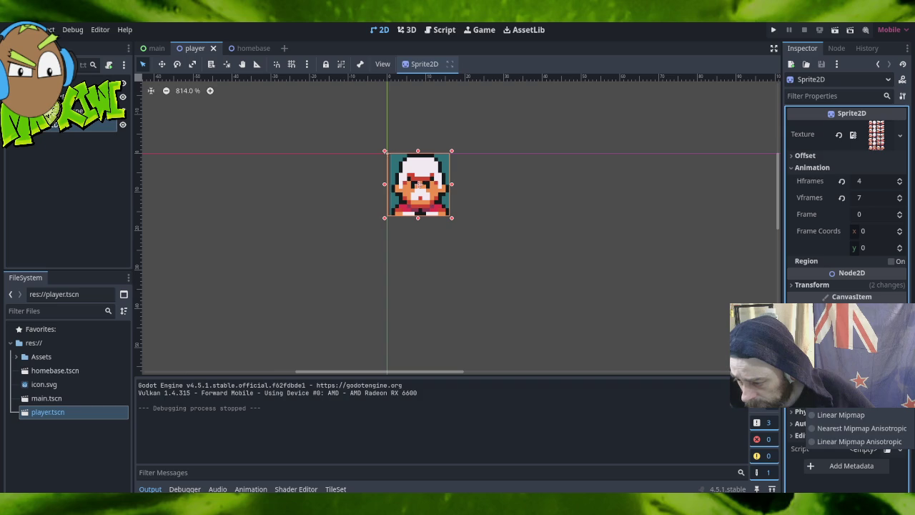
click(864, 411)
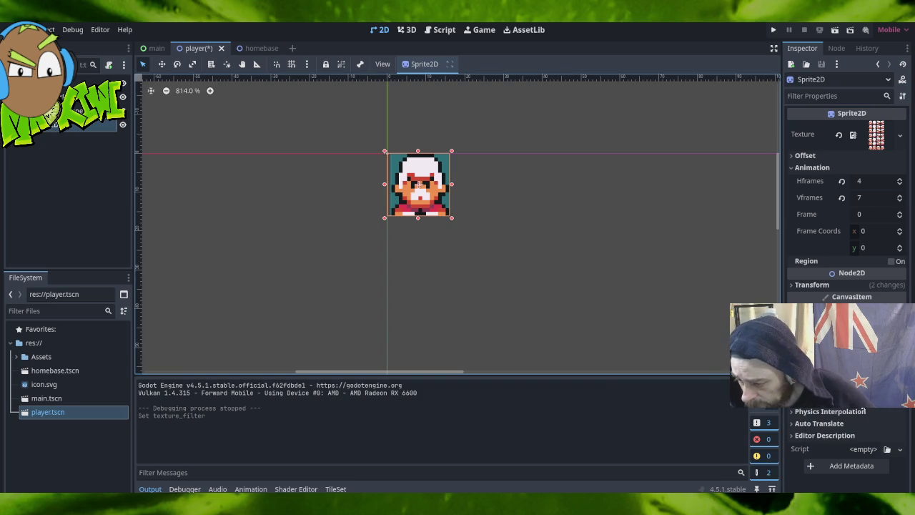
Reselect the player sprite and expand its Transform properties.
click(793, 414)
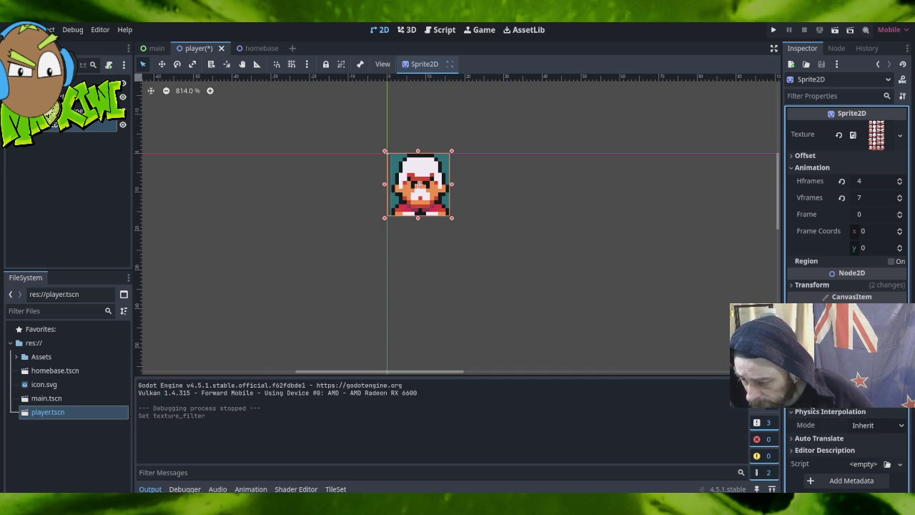
click(792, 412)
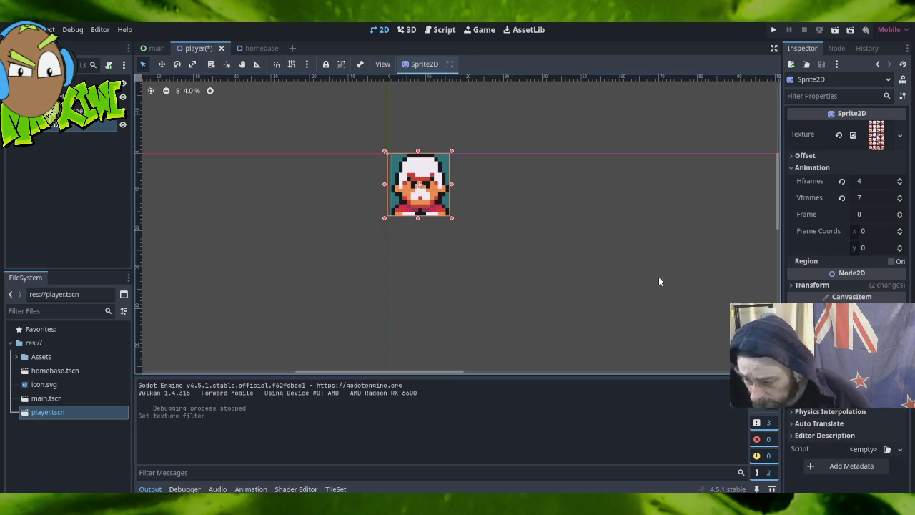
click(544, 222)
click(451, 176)
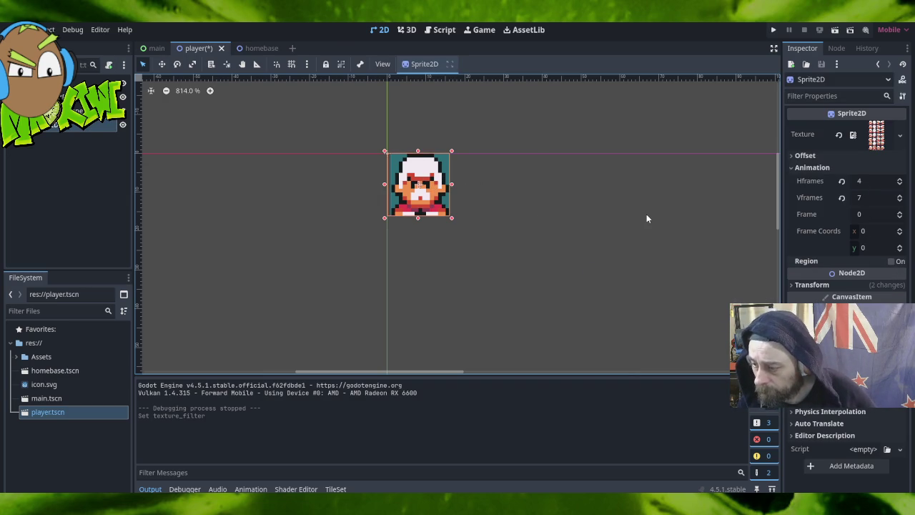
click(791, 286)
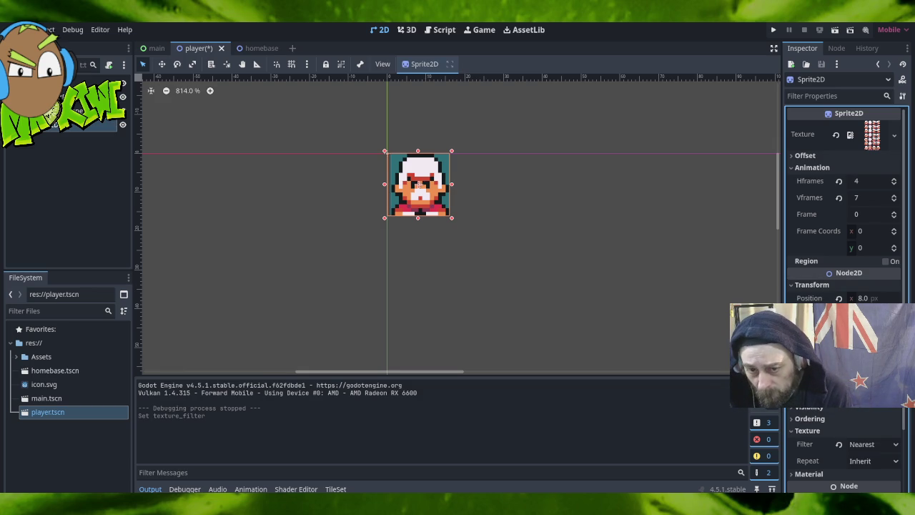
Set the Sprite2D's Transform scale to 2, doubling its size, then deselect it.
key(Return)
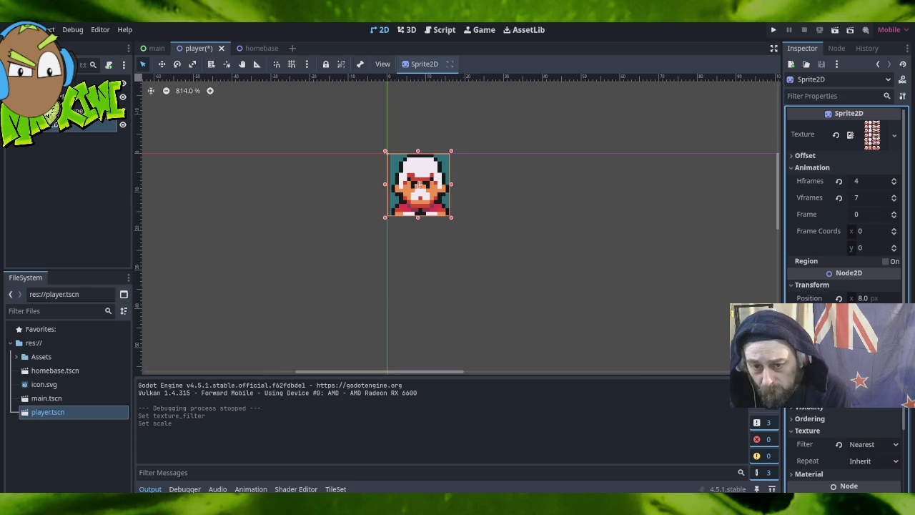
click(822, 357)
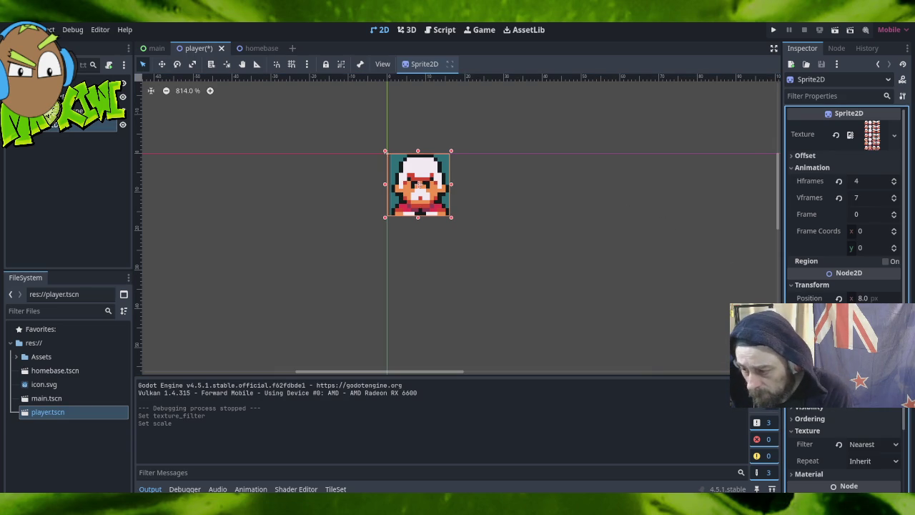
key(Return)
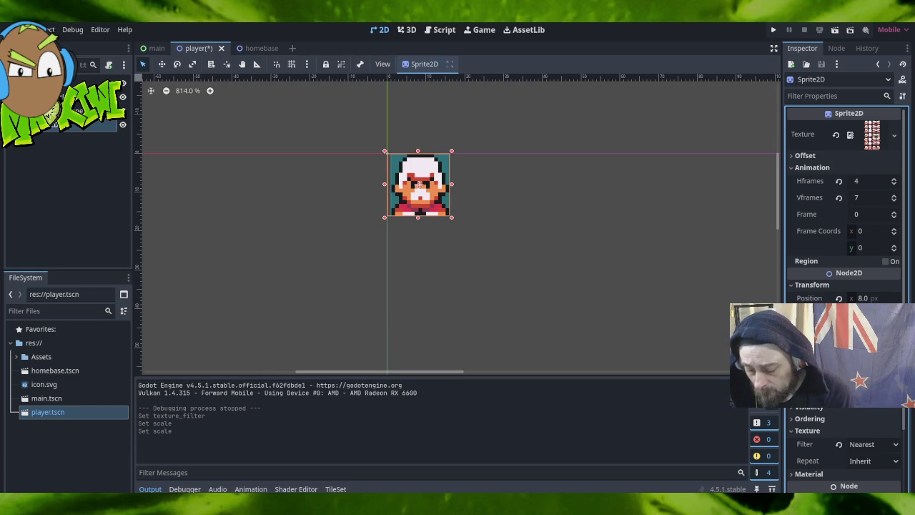
key(Return)
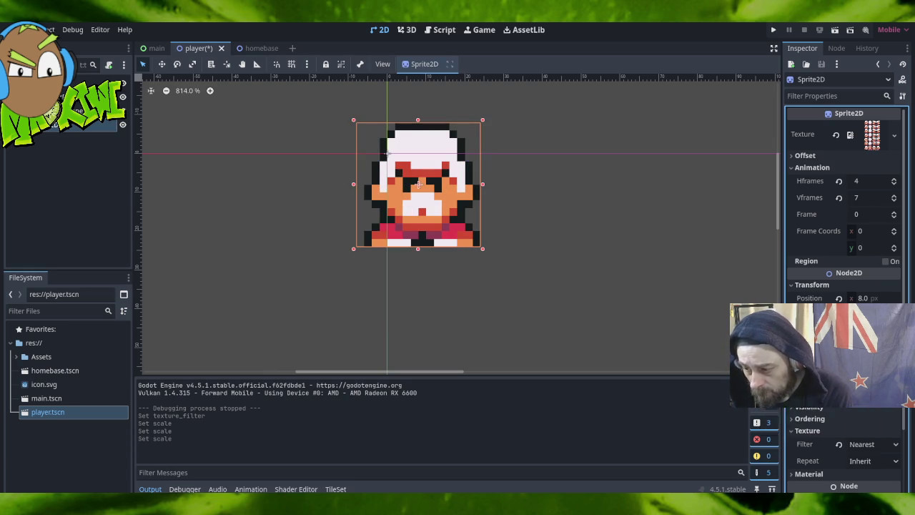
click(642, 265)
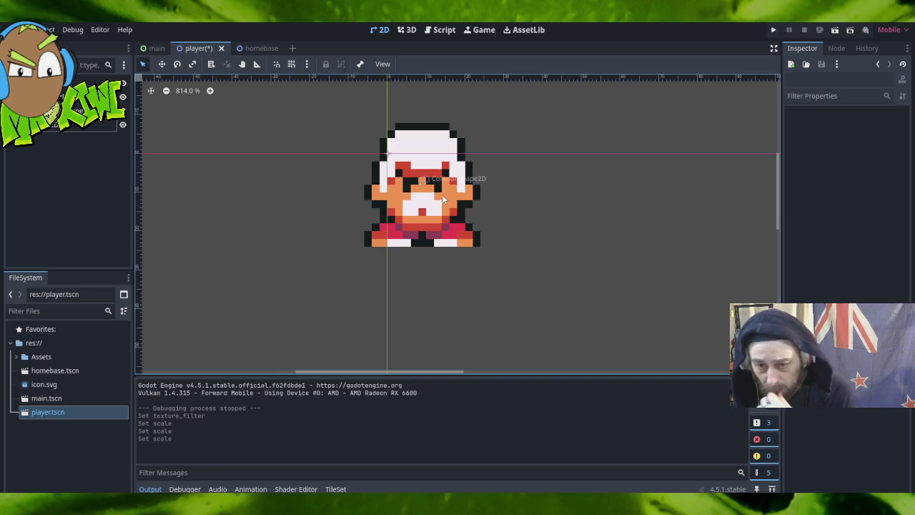
Move the sprite down-right and resize the collision rectangle to 30×32 px to cover it.
click(162, 63)
mouse_move(433, 192)
mouse_down()
mouse_move(503, 248)
mouse_move(456, 228)
mouse_move(453, 216)
mouse_up()
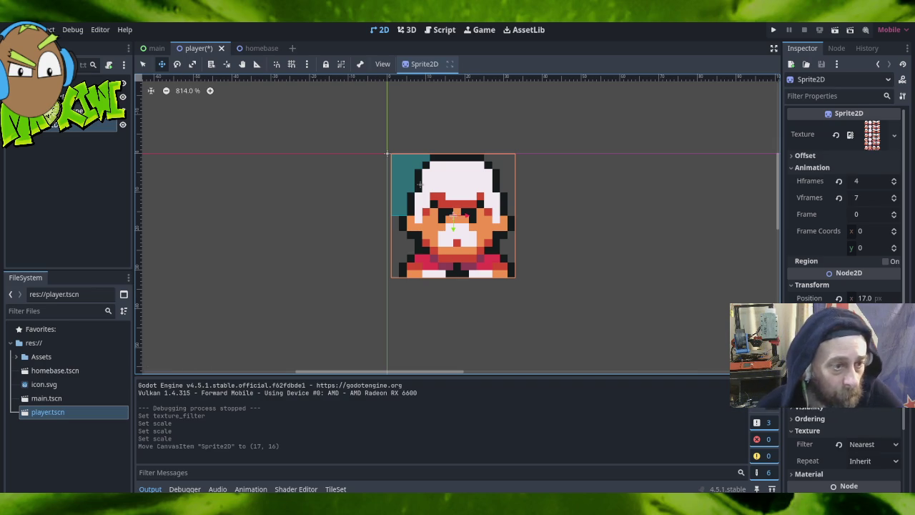
click(433, 205)
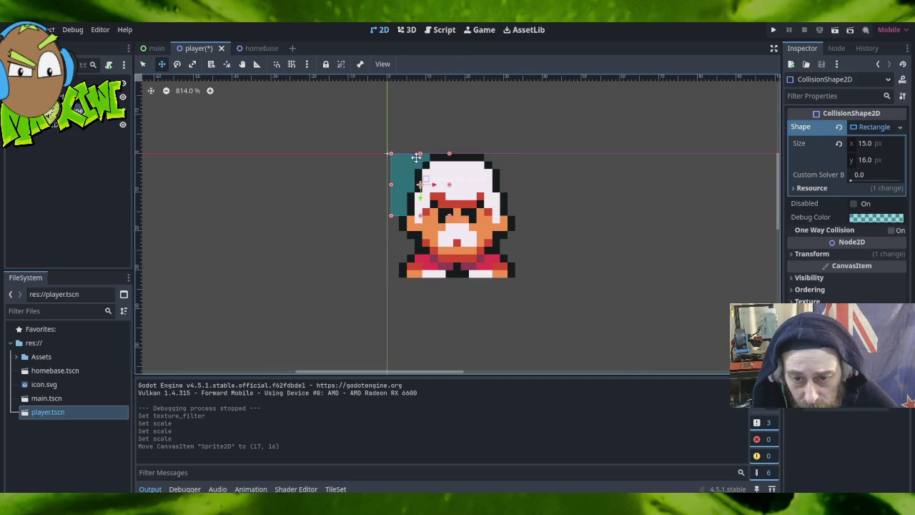
click(143, 63)
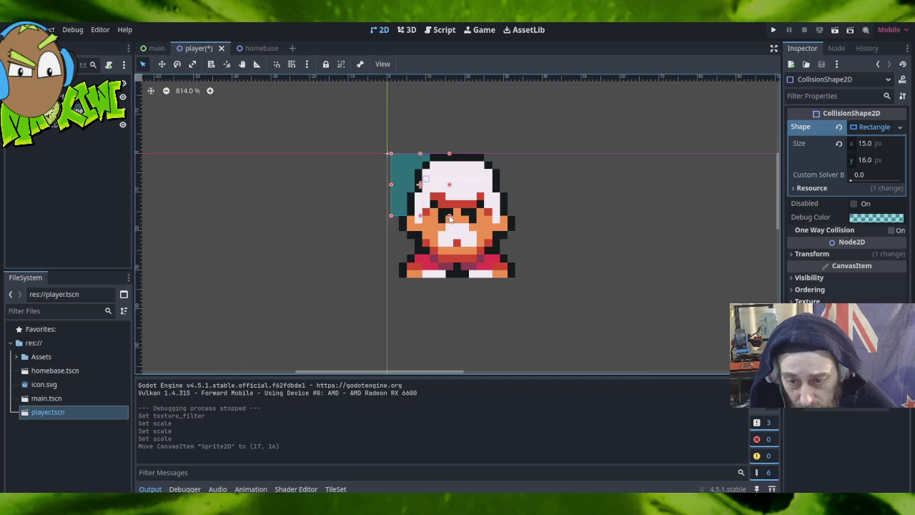
drag(449, 216, 516, 278)
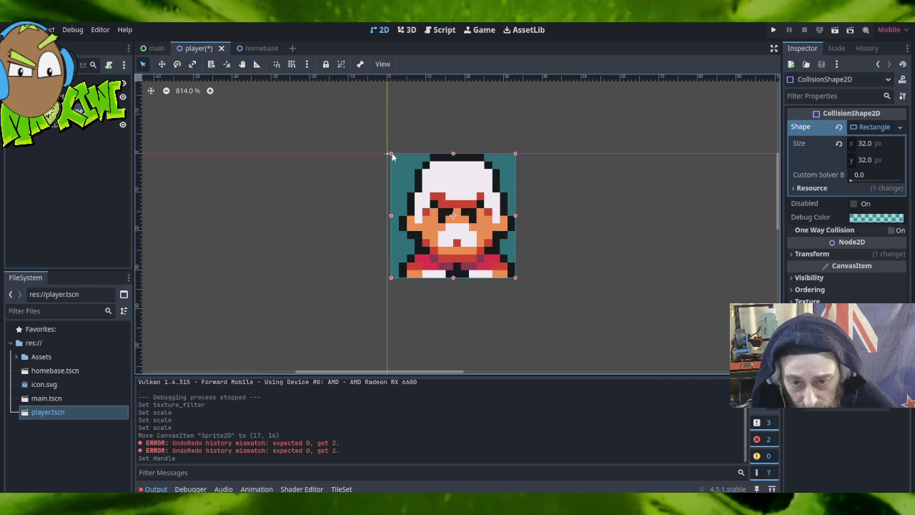
drag(392, 153, 400, 155)
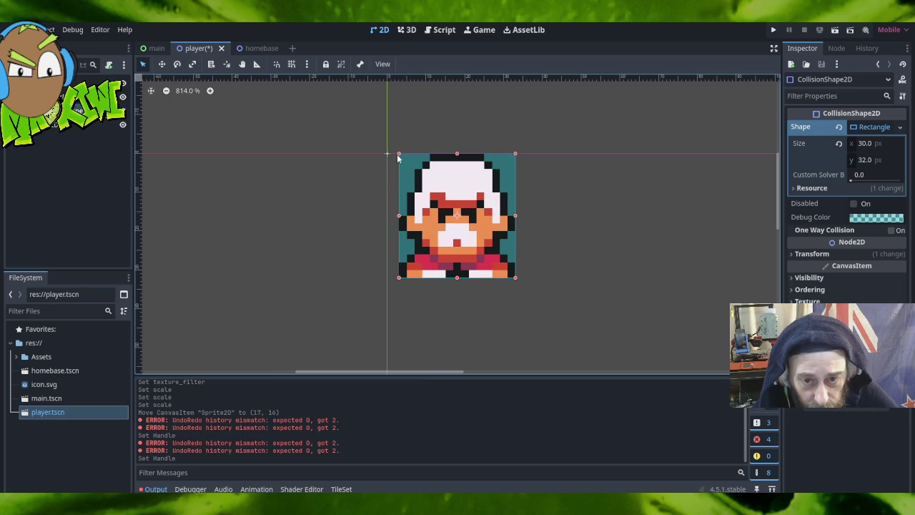
click(58, 81)
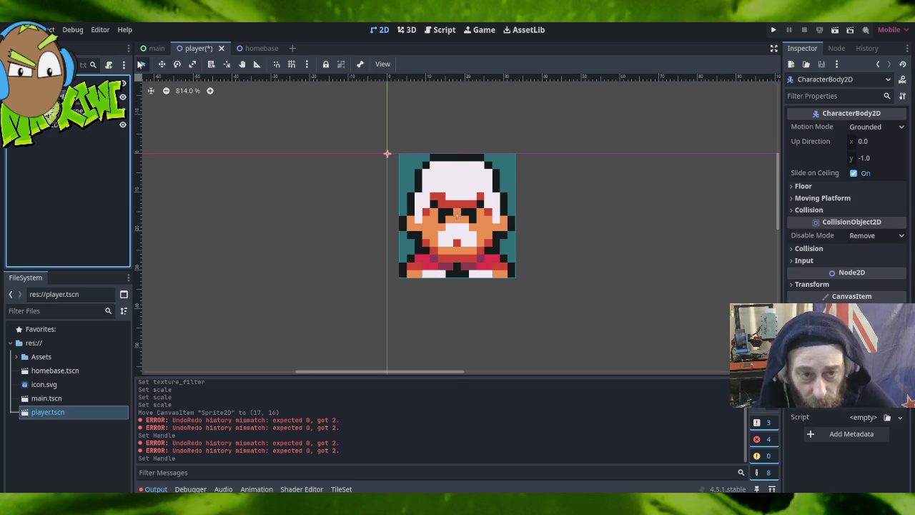
Move the CharacterBody2D down and to the right in the viewport.
click(57, 81)
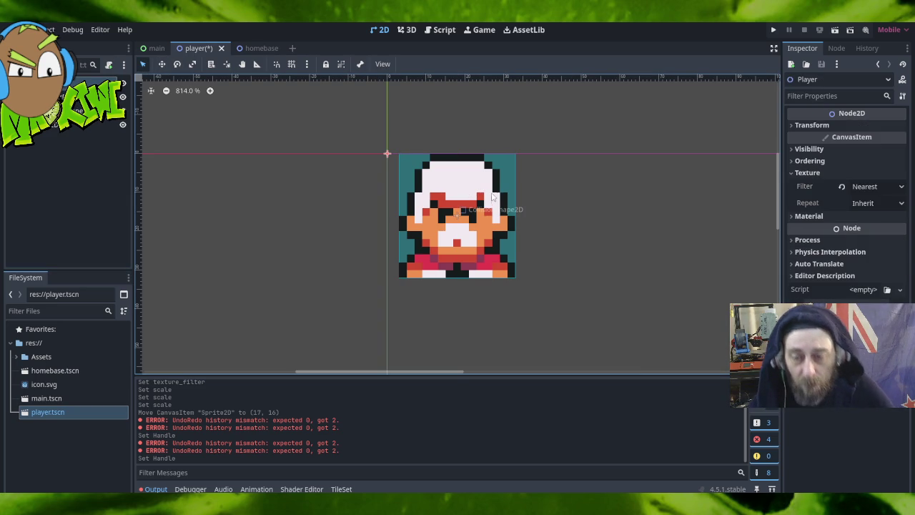
click(63, 96)
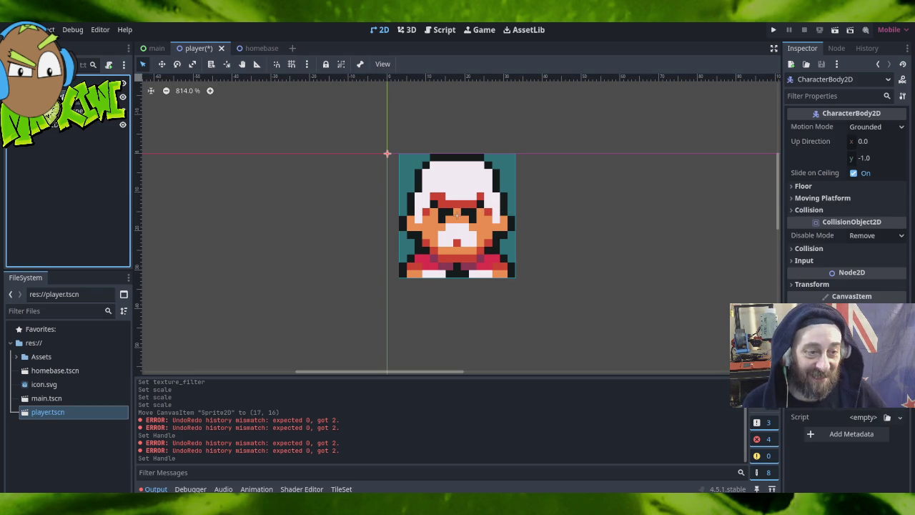
click(79, 109)
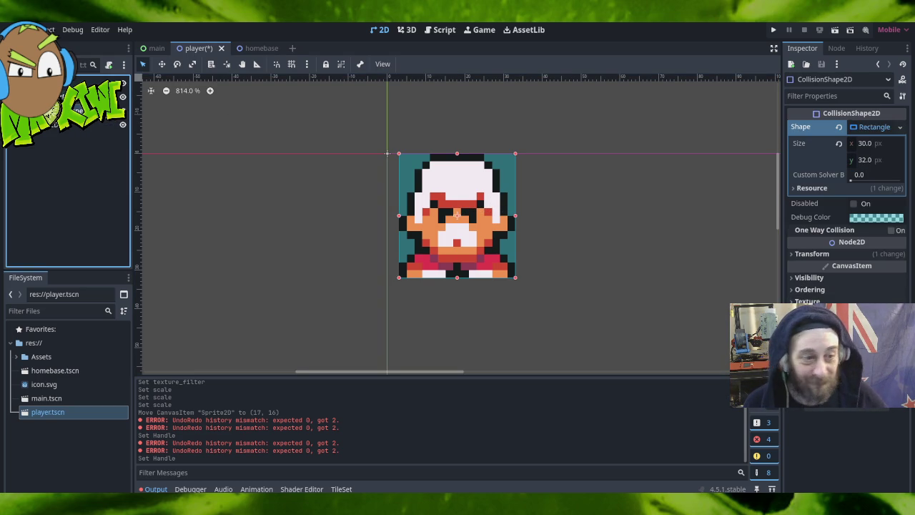
click(63, 96)
click(161, 64)
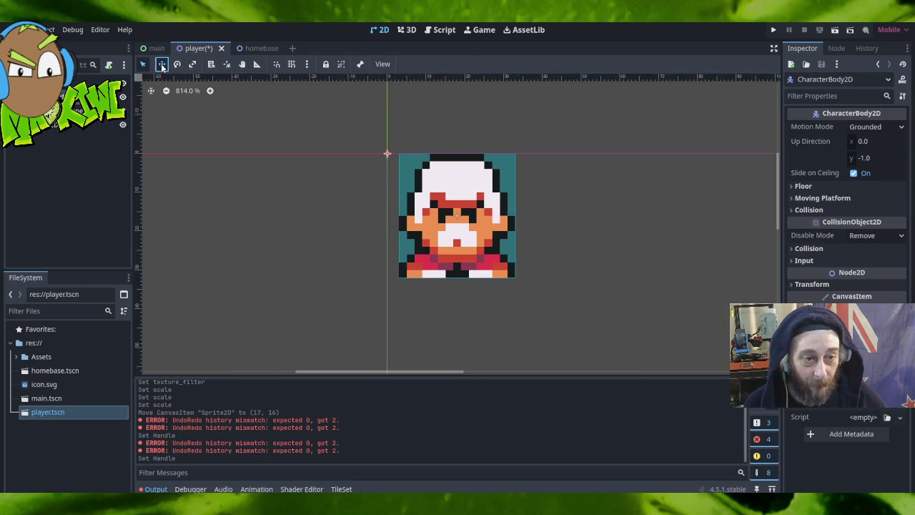
mouse_move(388, 153)
mouse_down()
mouse_move(451, 190)
mouse_move(536, 212)
mouse_move(527, 180)
mouse_move(574, 204)
mouse_up()
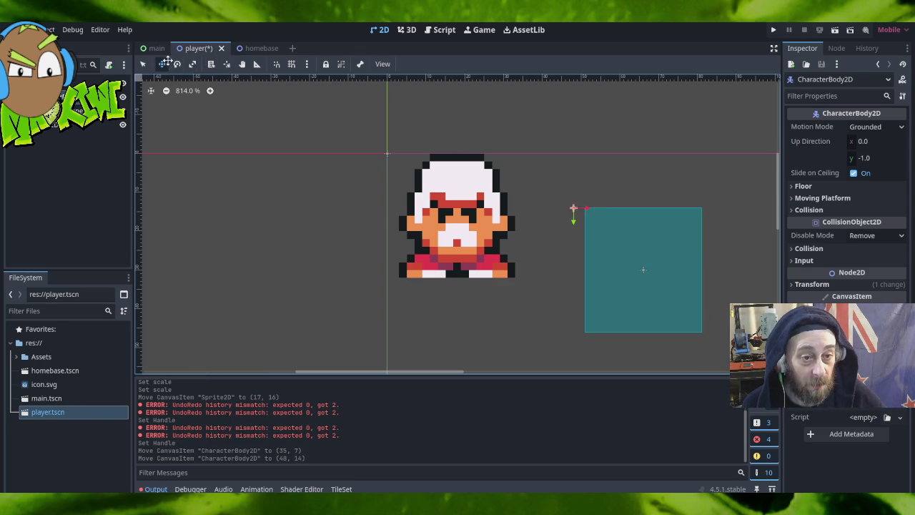
Centre the collision shape on the body's origin and move the body onto the sprite.
click(78, 110)
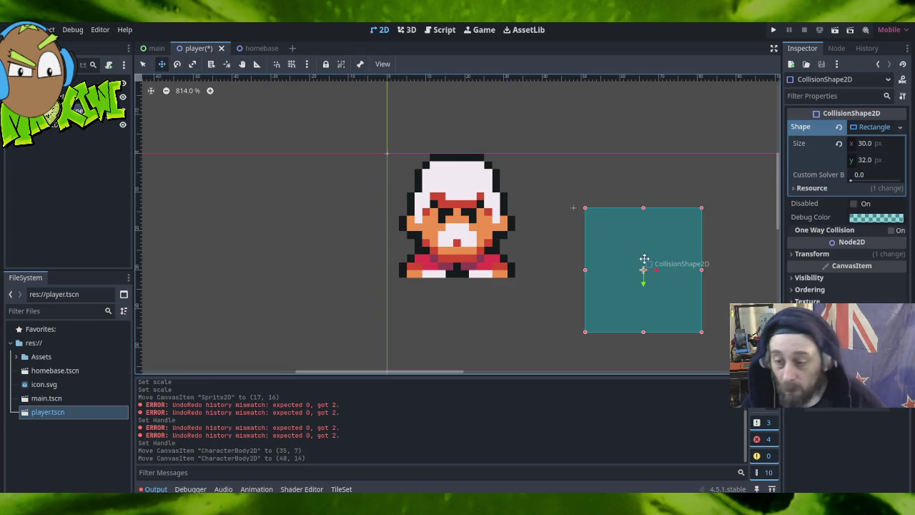
drag(644, 269, 573, 207)
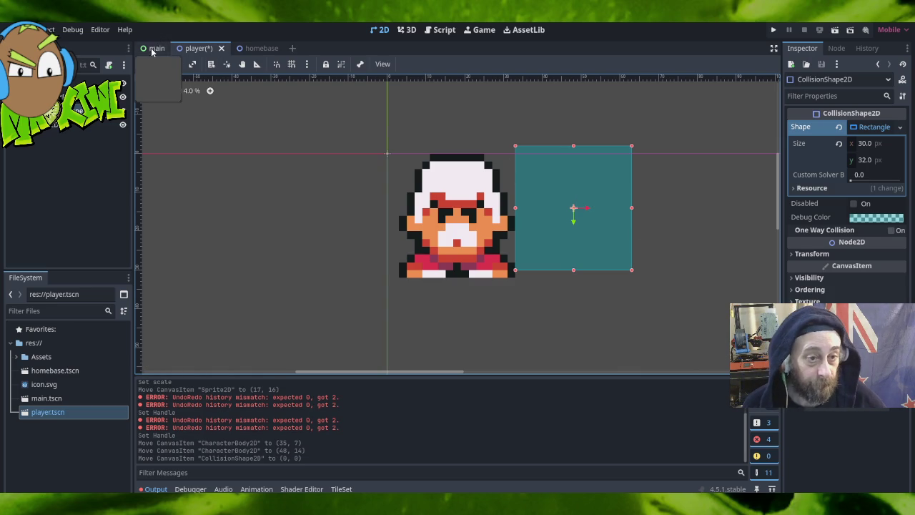
click(72, 82)
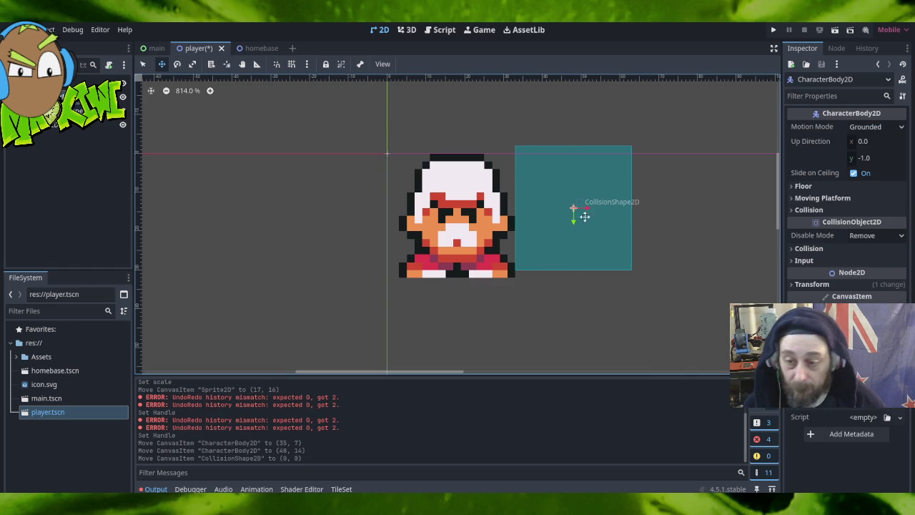
mouse_move(573, 207)
mouse_down()
mouse_move(456, 228)
mouse_move(475, 333)
mouse_move(468, 347)
mouse_move(455, 215)
mouse_up()
click(455, 215)
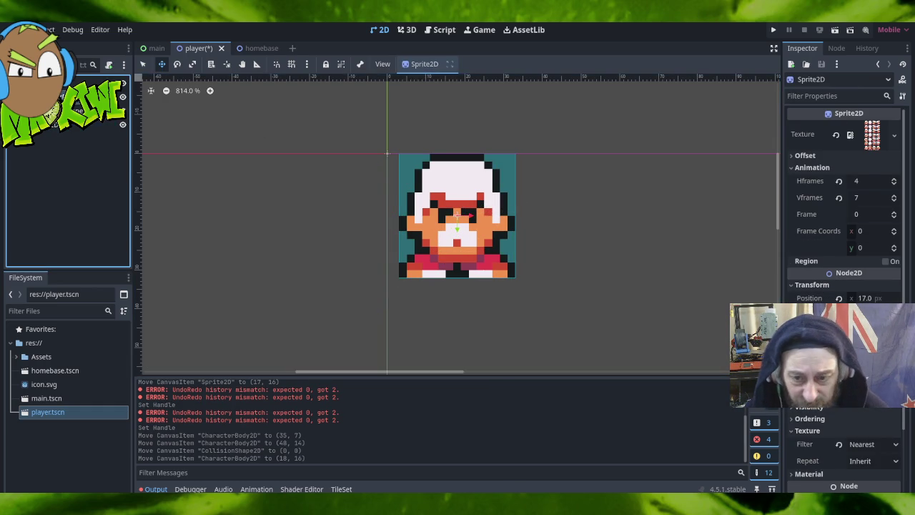
Nudge the sprite one pixel right to line it up with the collision box.
click(57, 84)
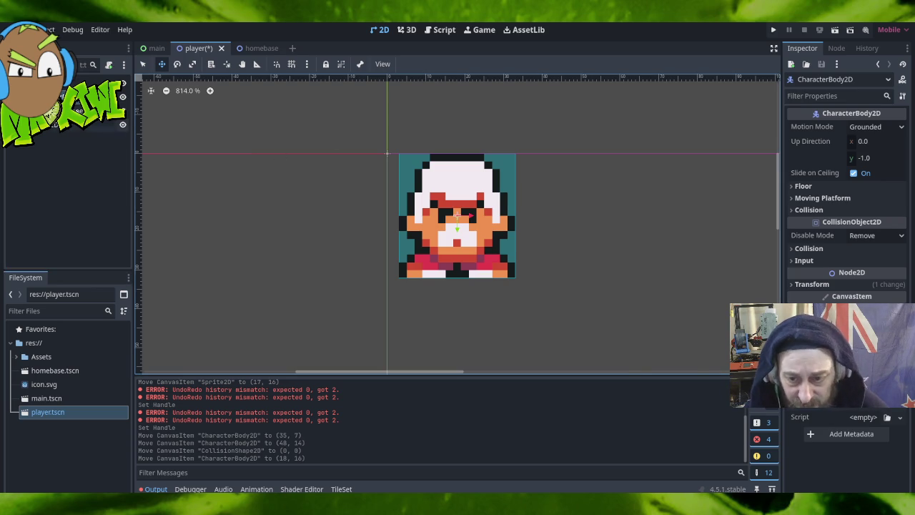
click(53, 127)
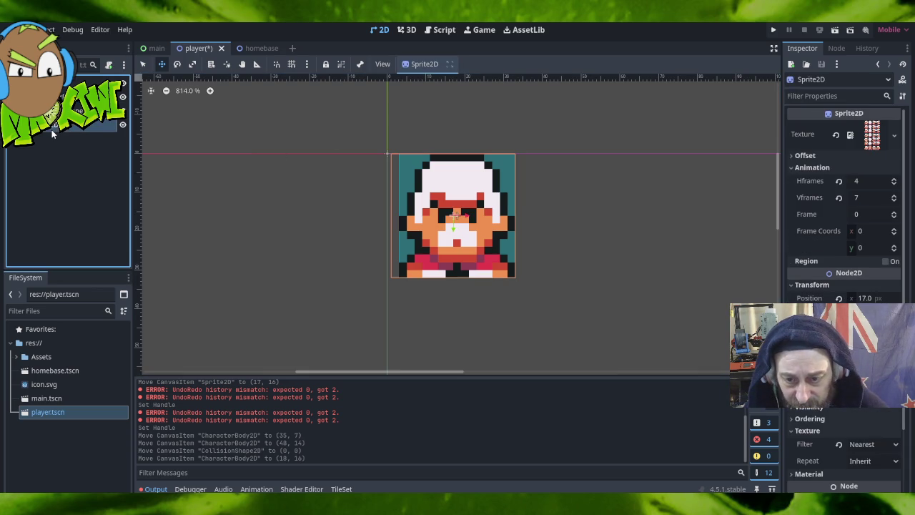
drag(469, 243, 474, 244)
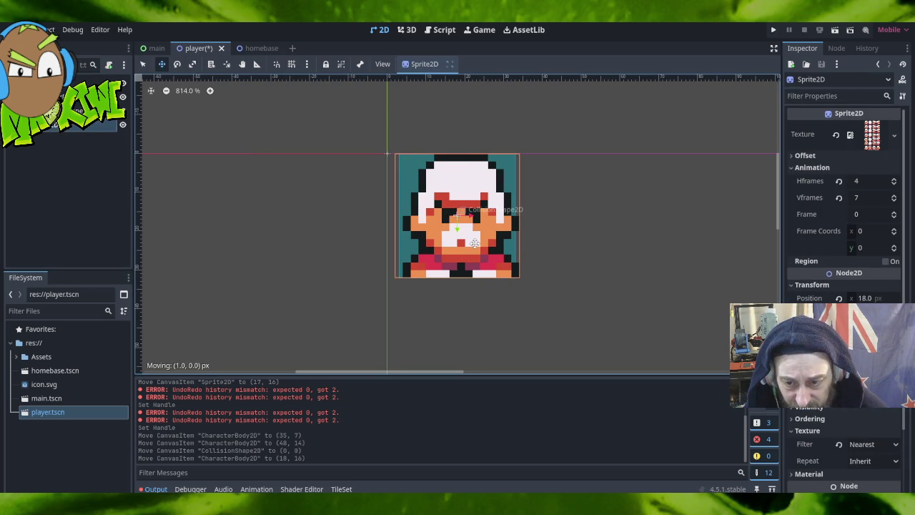
drag(474, 244, 473, 243)
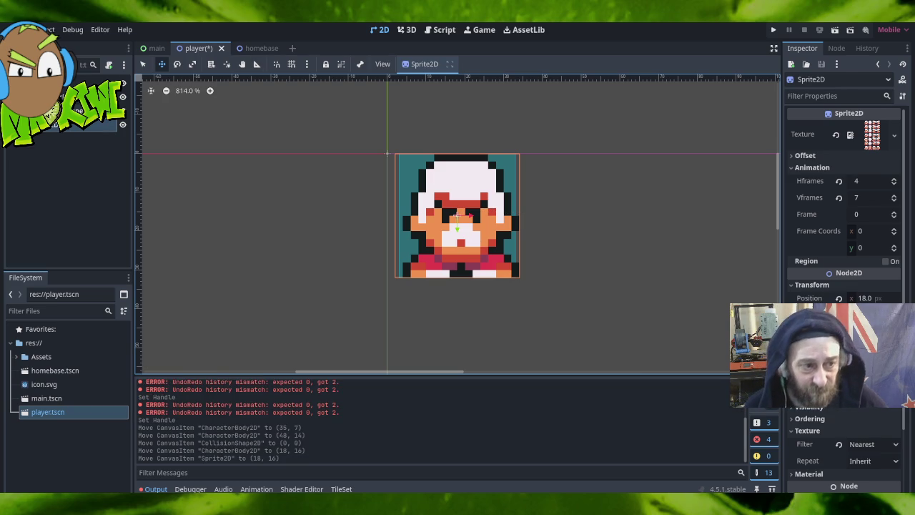
Trim the collision box's left and right edges to fit the 30×32 px sprite.
click(75, 110)
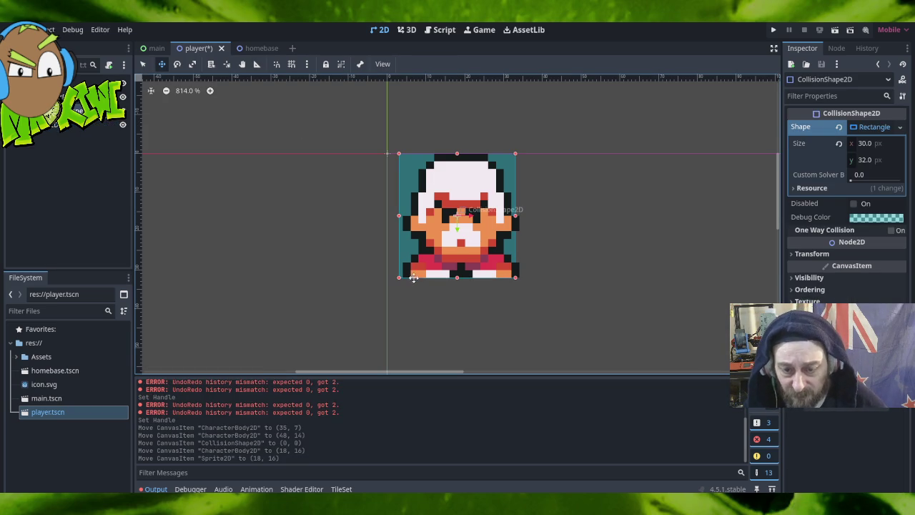
click(142, 64)
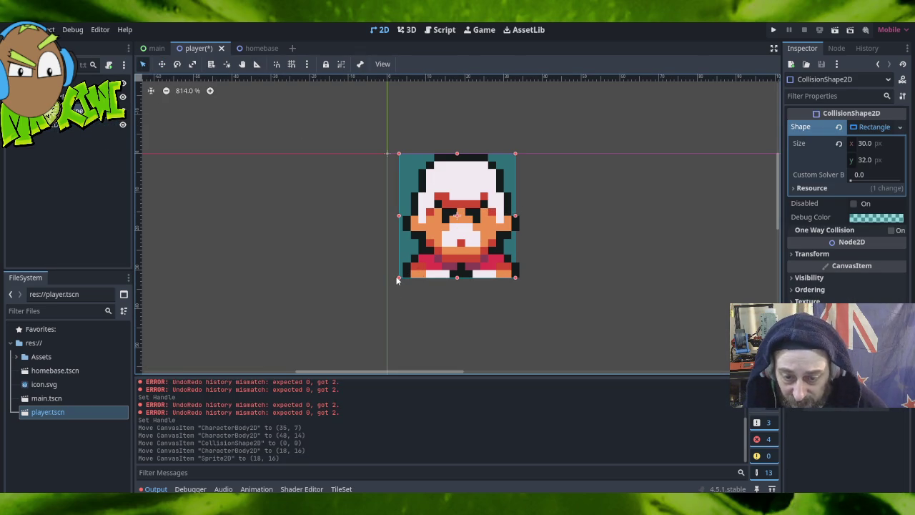
drag(398, 277, 402, 277)
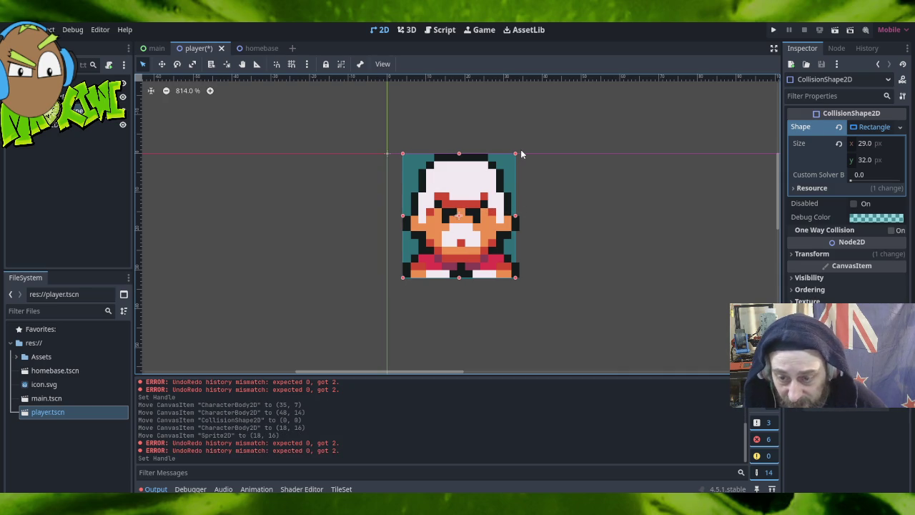
drag(515, 276, 518, 279)
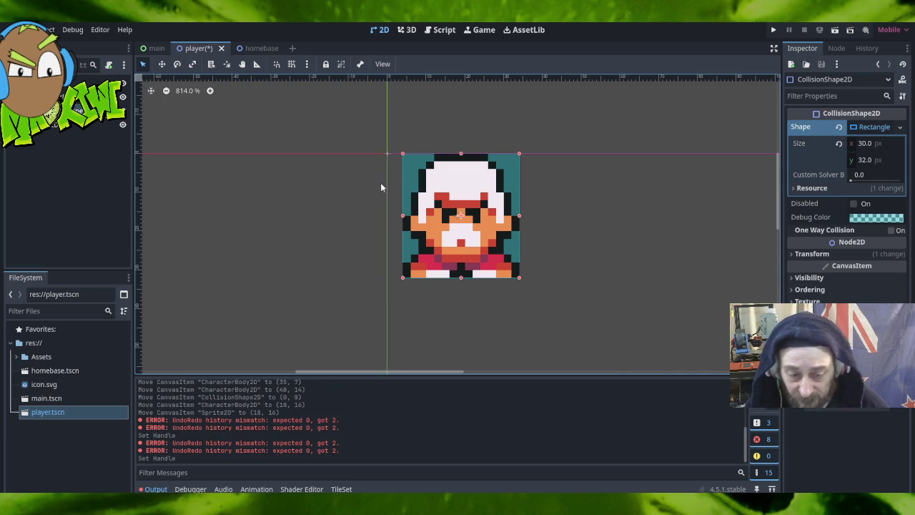
click(63, 96)
click(79, 96)
click(86, 126)
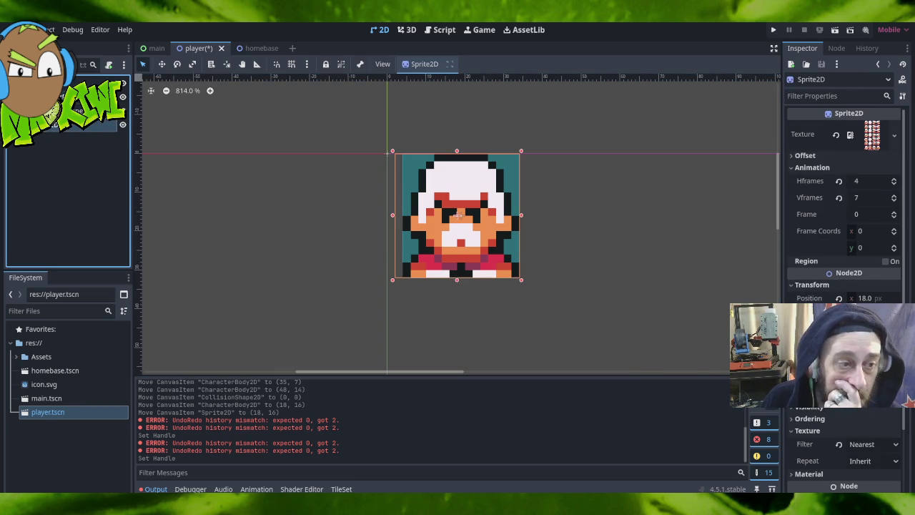
click(78, 82)
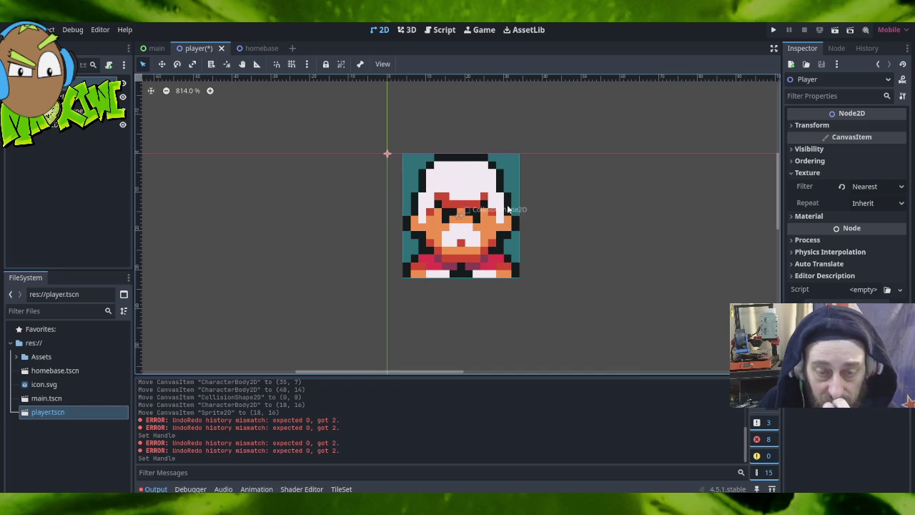
click(459, 213)
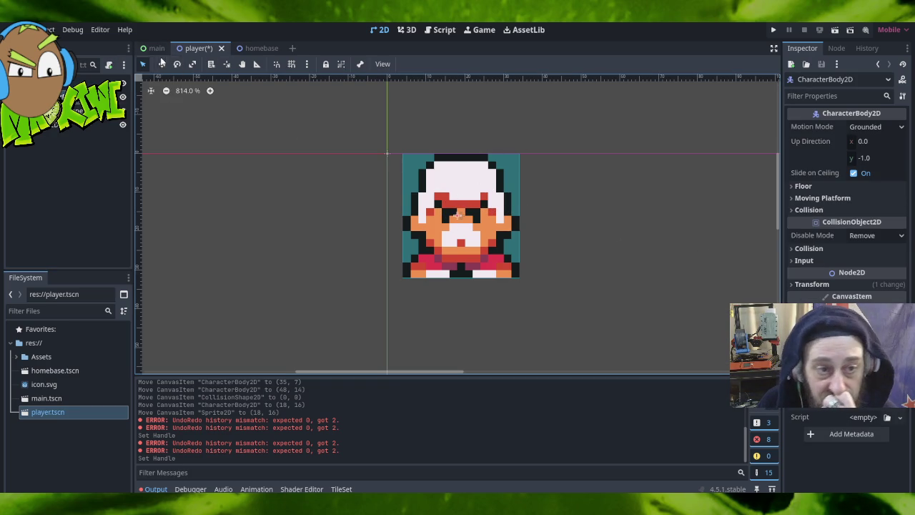
Move the character body back to (0, 0) and place the sprite and collision box there.
drag(457, 217, 388, 154)
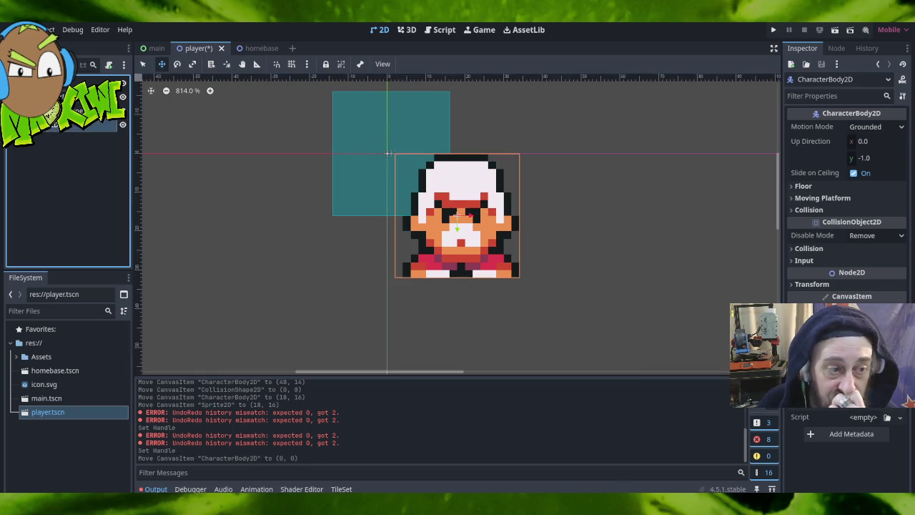
click(78, 96)
mouse_move(458, 216)
mouse_down()
mouse_move(388, 153)
mouse_move(423, 155)
mouse_move(548, 231)
mouse_move(561, 255)
mouse_move(531, 201)
mouse_up()
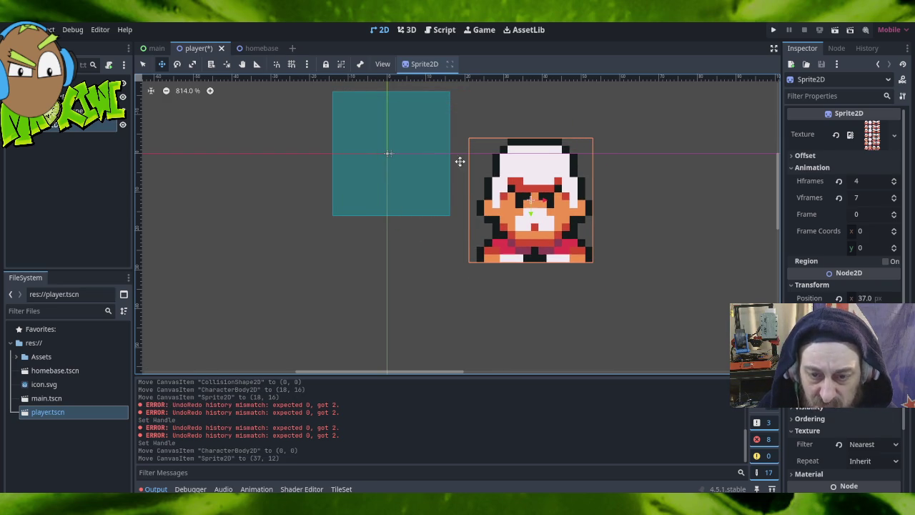
click(389, 153)
alt+right_click(390, 154)
drag(390, 154, 386, 153)
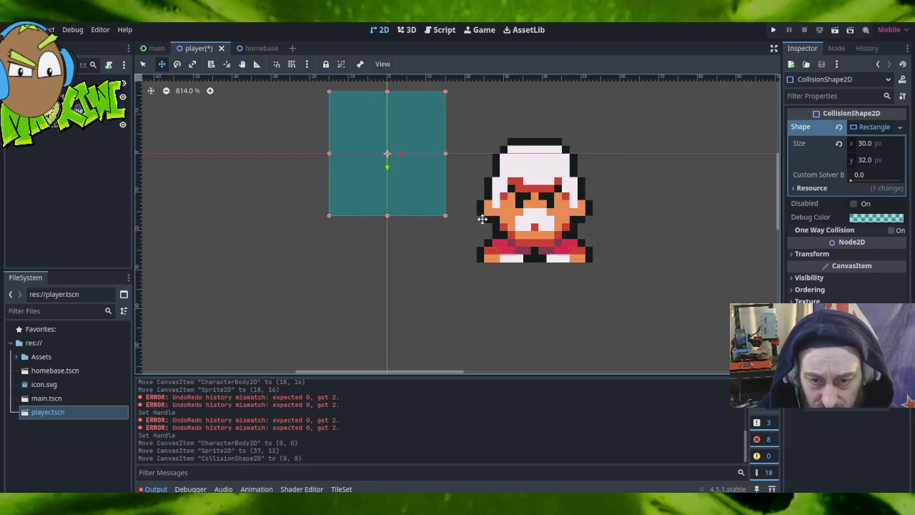
click(77, 126)
drag(521, 195, 384, 153)
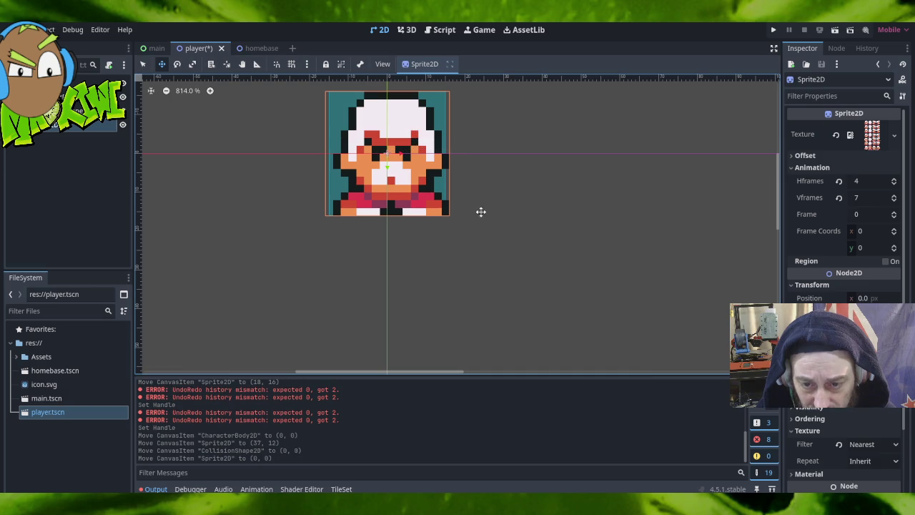
Refit the collision rectangle's left and right edges over the sprite.
click(78, 109)
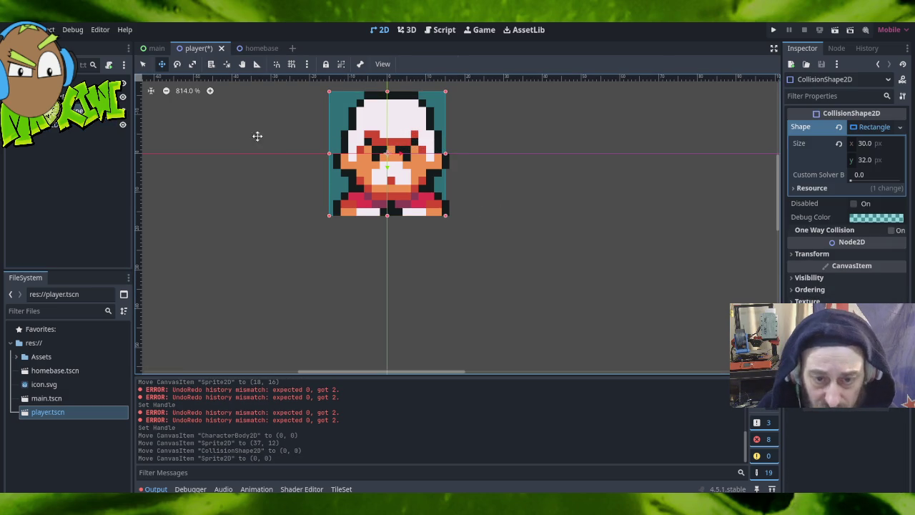
click(144, 64)
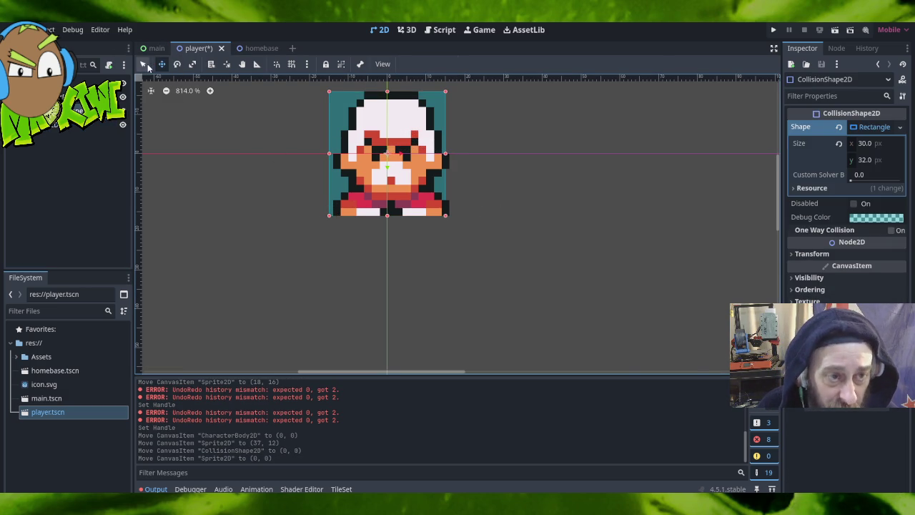
drag(329, 215, 332, 215)
drag(445, 217, 449, 215)
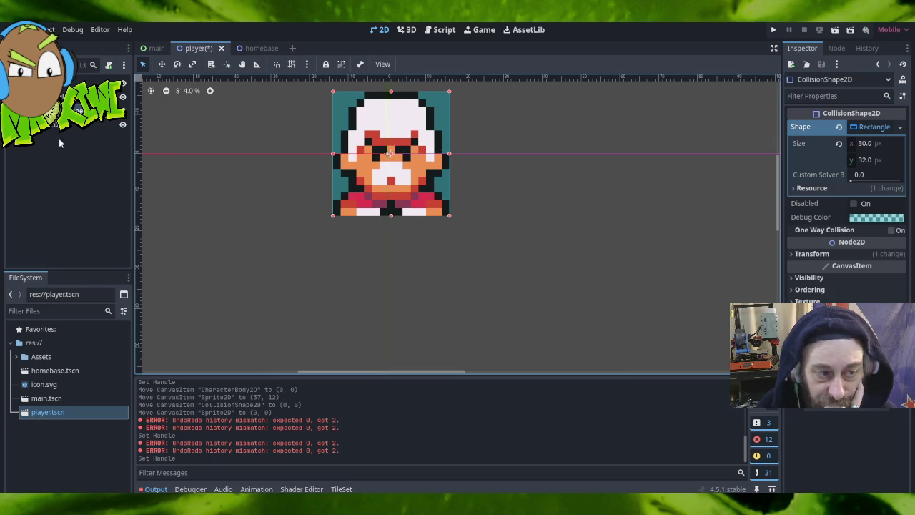
Adjust the collision rectangle's left and right edges to match the sprite's width.
click(43, 82)
click(387, 153)
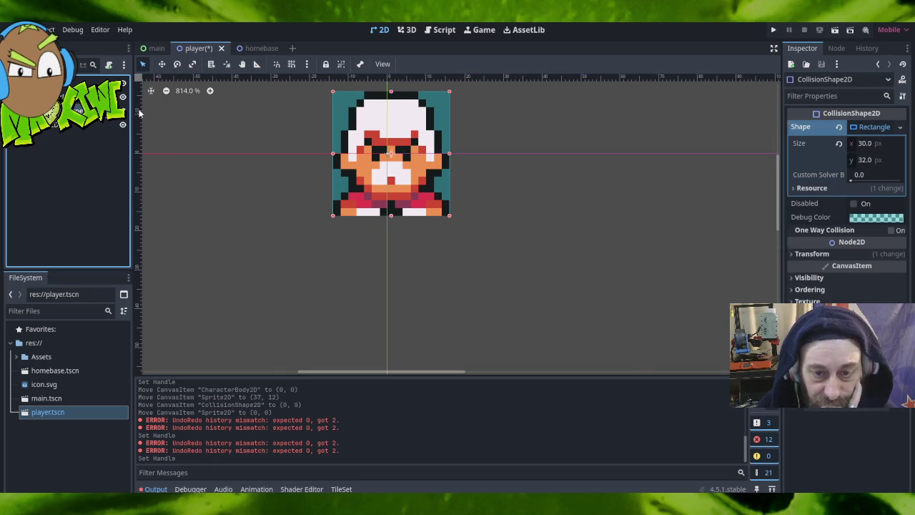
click(162, 63)
drag(392, 156, 389, 157)
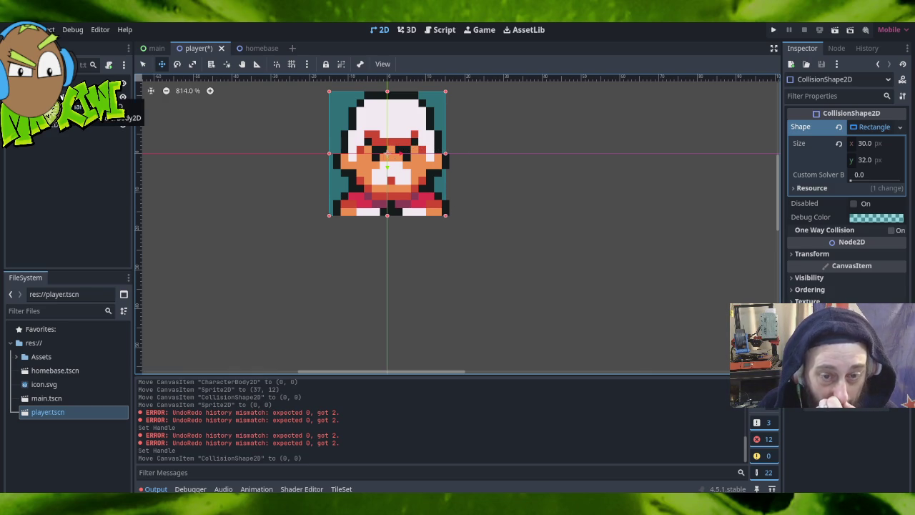
click(143, 64)
drag(447, 154, 449, 156)
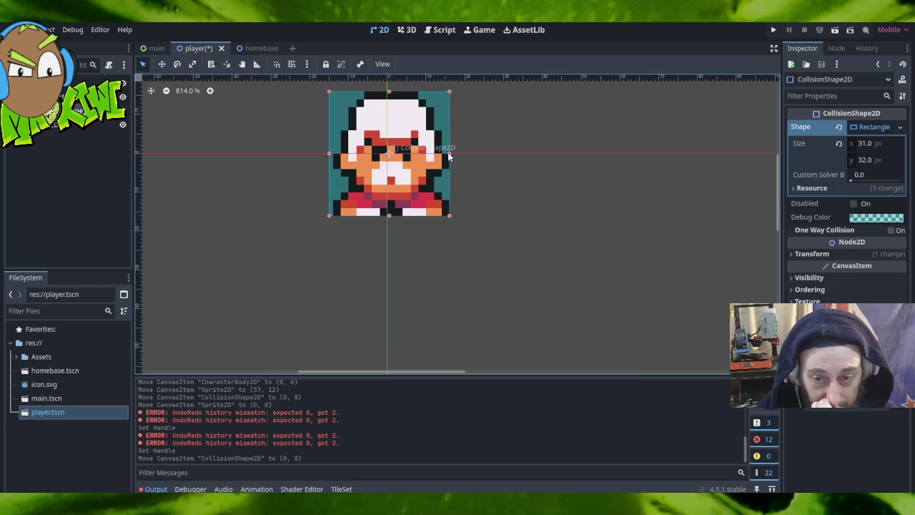
click(449, 155)
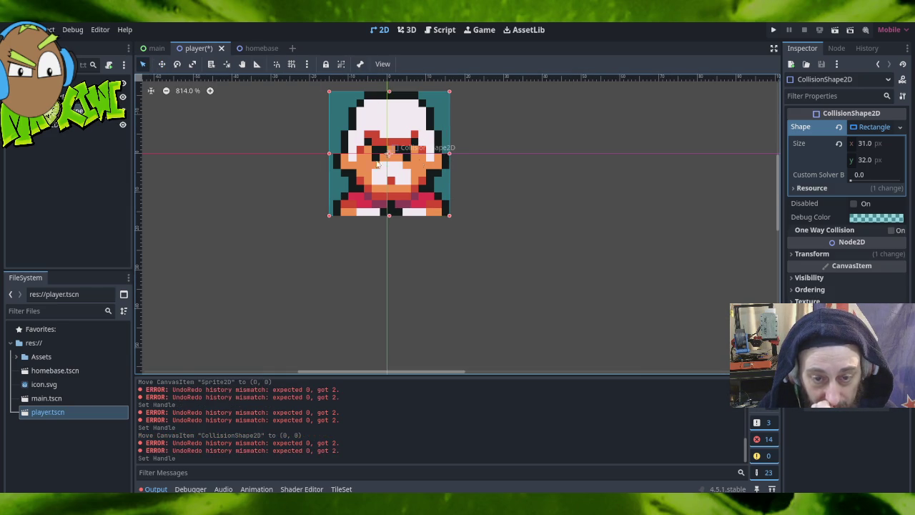
drag(331, 155, 333, 157)
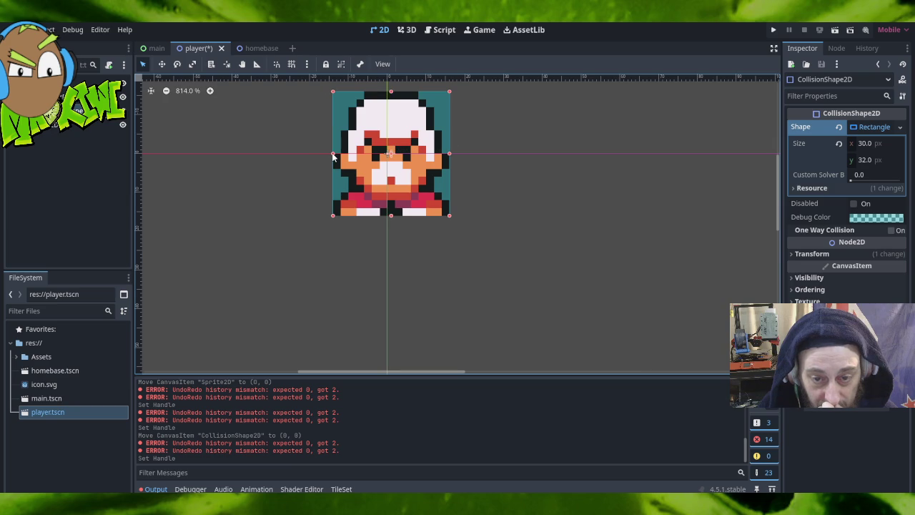
click(333, 156)
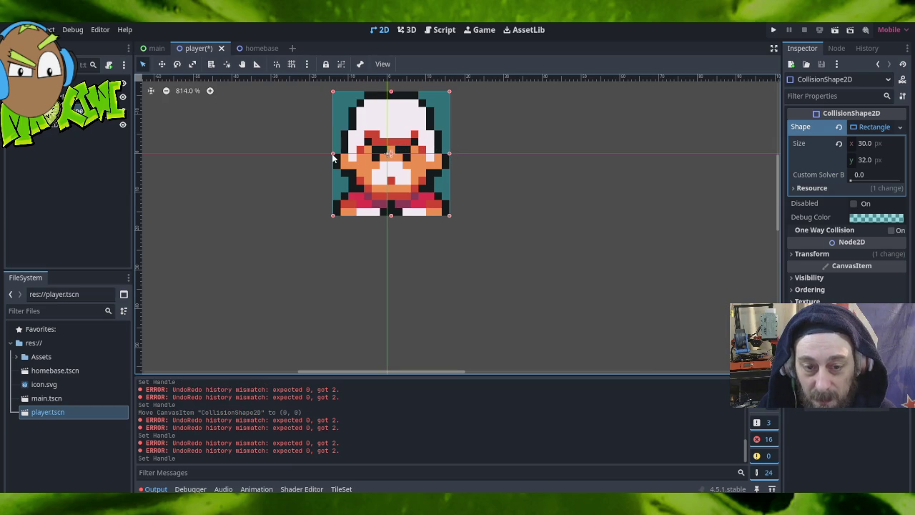
drag(332, 156, 325, 156)
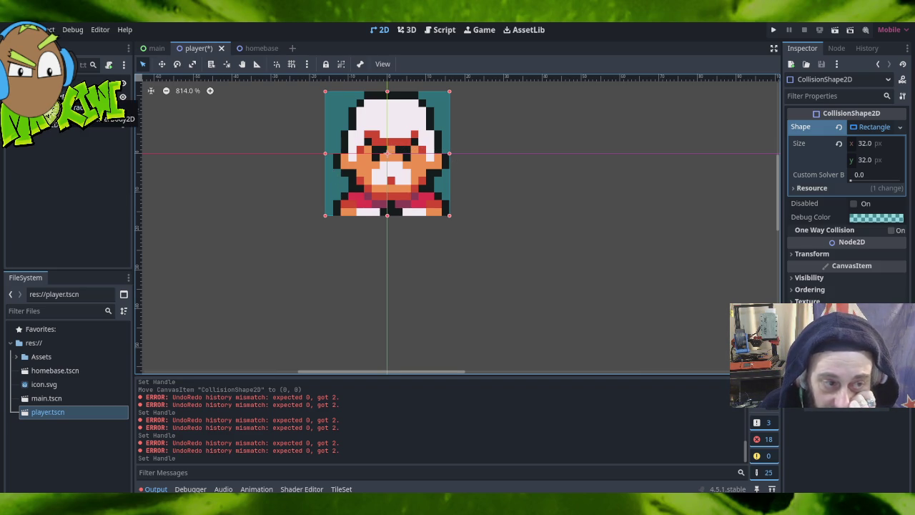
Compare against the sprite's bounds, then move the Player root node to (16, 16).
click(75, 107)
click(57, 127)
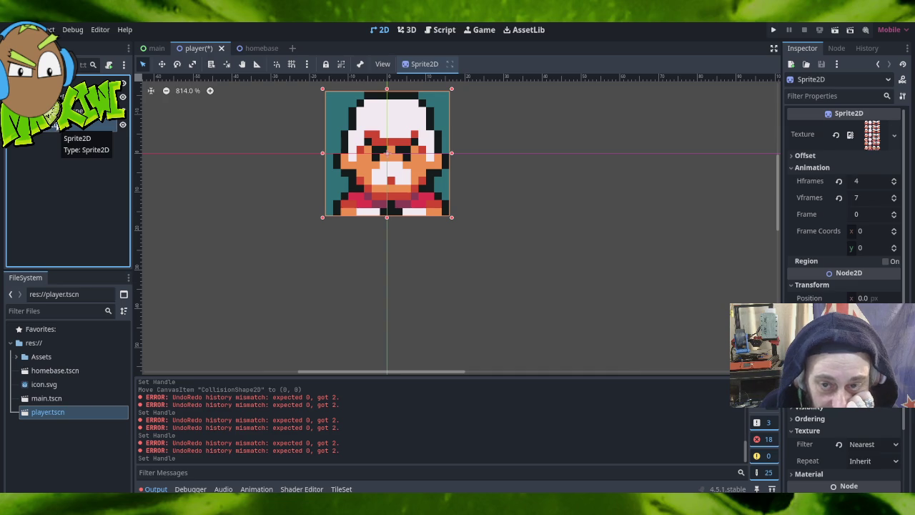
click(78, 110)
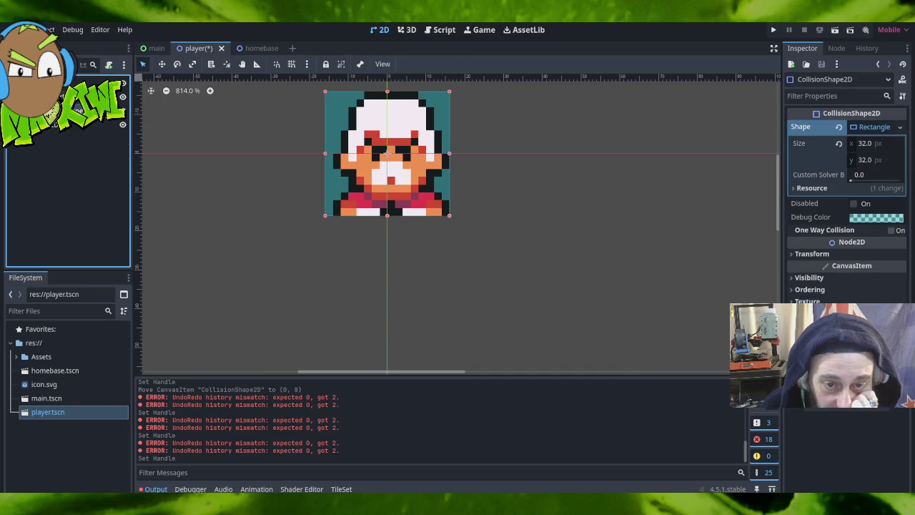
click(64, 95)
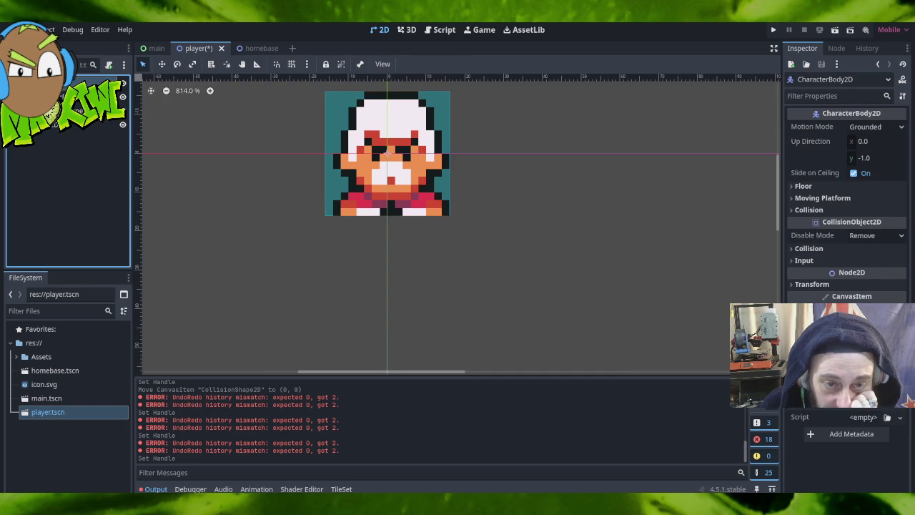
click(79, 82)
click(161, 64)
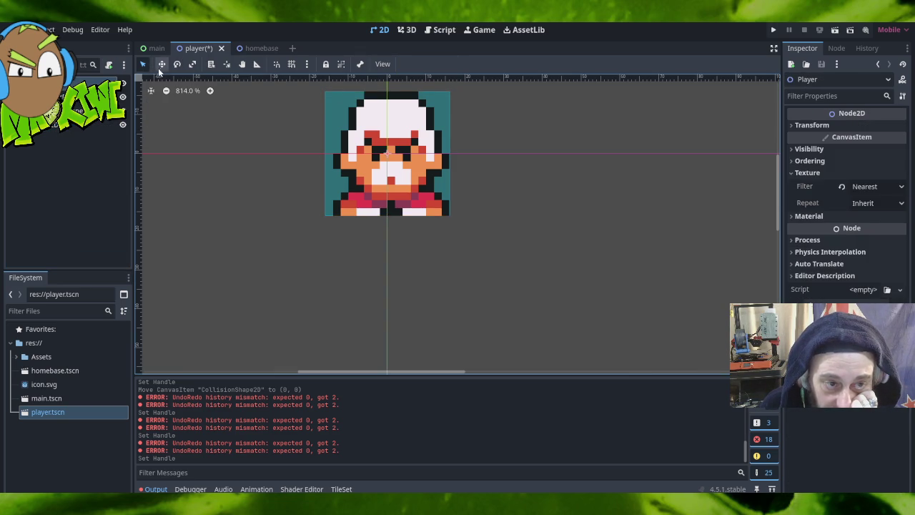
mouse_move(381, 143)
mouse_down()
mouse_move(409, 152)
mouse_move(450, 215)
mouse_up()
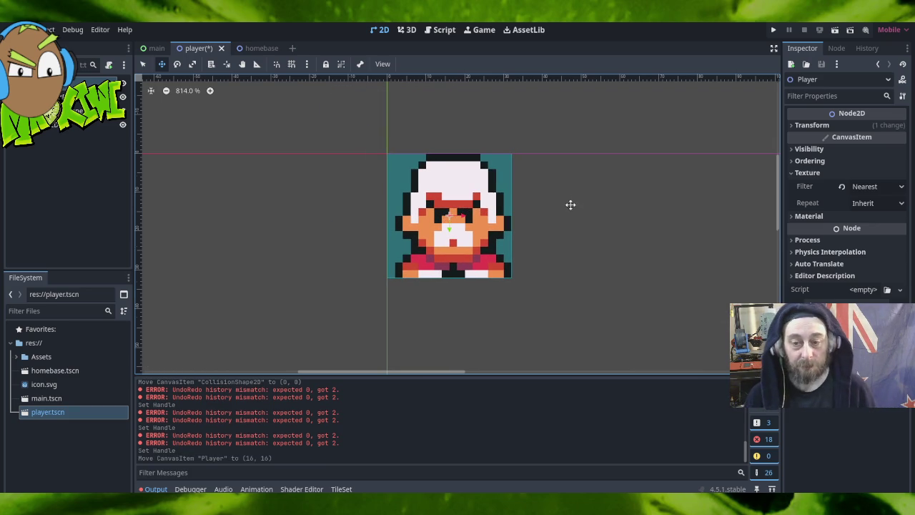
Place the Player at about (433, 345), the middle of the game viewport.
scroll(590, 255, down, 7)
scroll(610, 288, down, 2)
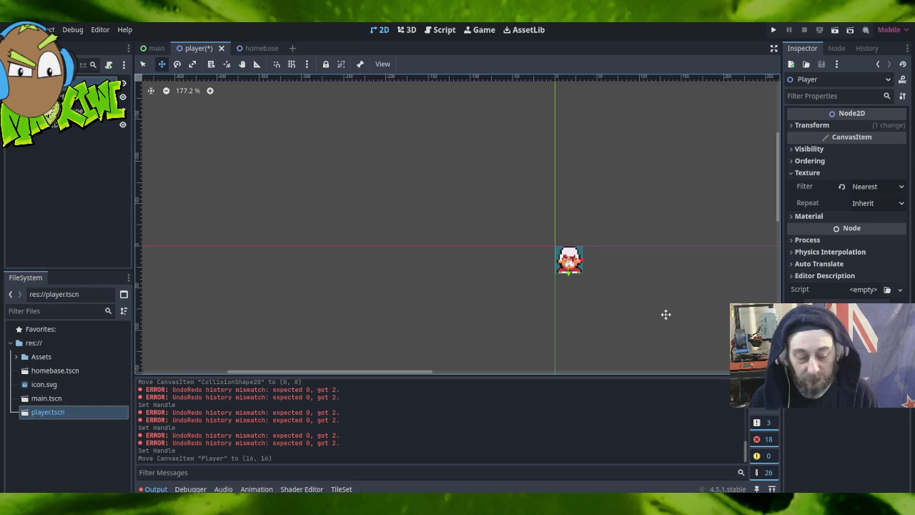
right_click(676, 319)
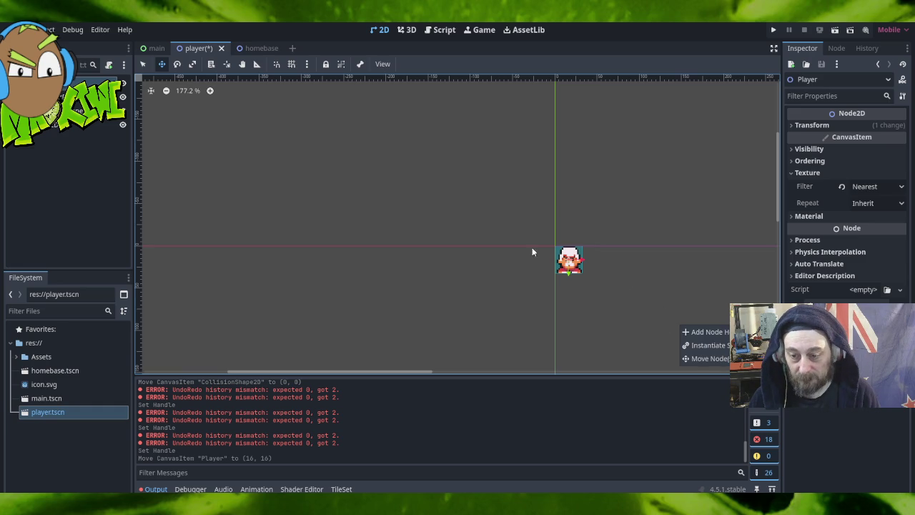
click(715, 302)
drag(701, 305, 418, 129)
scroll(548, 212, down, 5)
mouse_move(604, 232)
mouse_down()
mouse_move(636, 265)
mouse_move(382, 131)
mouse_up()
scroll(382, 131, down, 1)
mouse_move(326, 98)
mouse_down()
mouse_move(473, 200)
mouse_move(438, 199)
mouse_move(450, 196)
mouse_up()
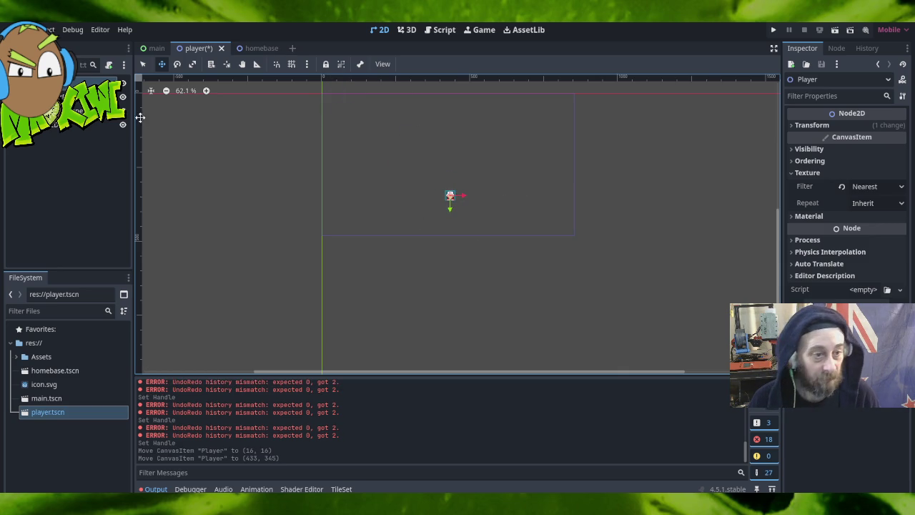
click(68, 214)
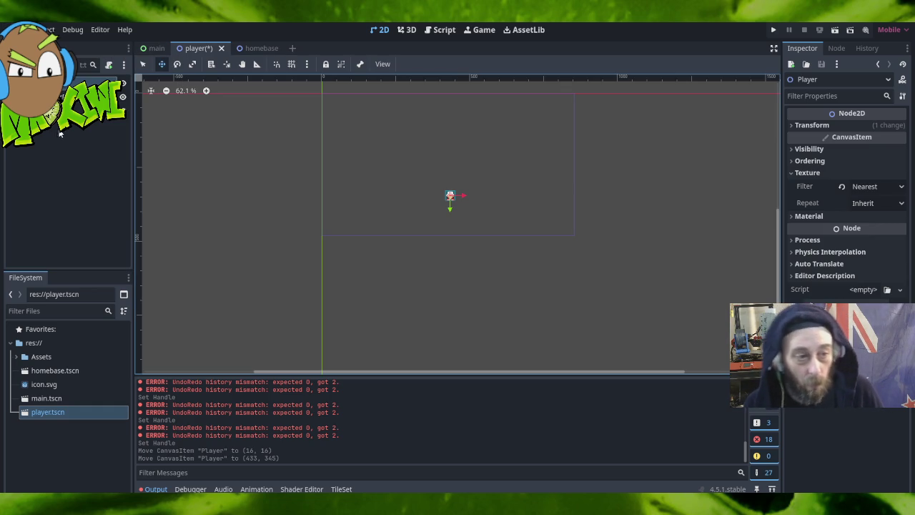
Save the player scene and run the game to test the player.
click(22, 29)
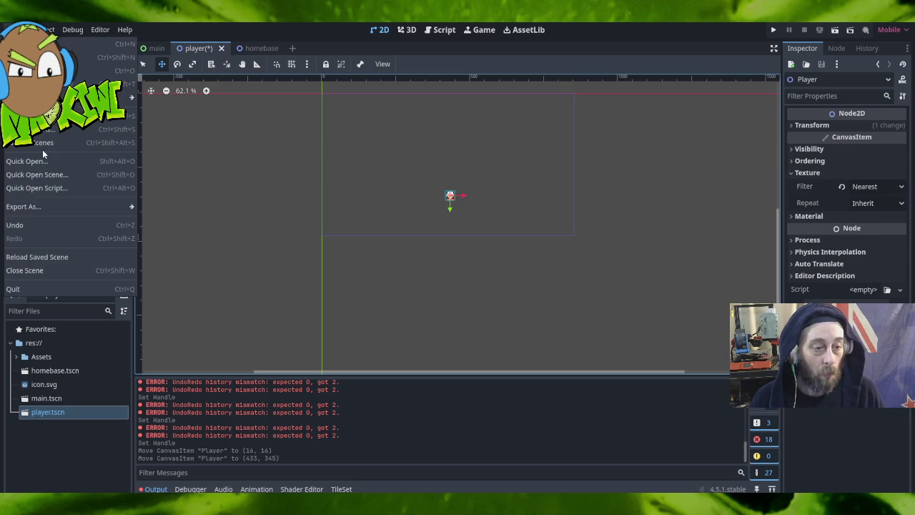
click(98, 139)
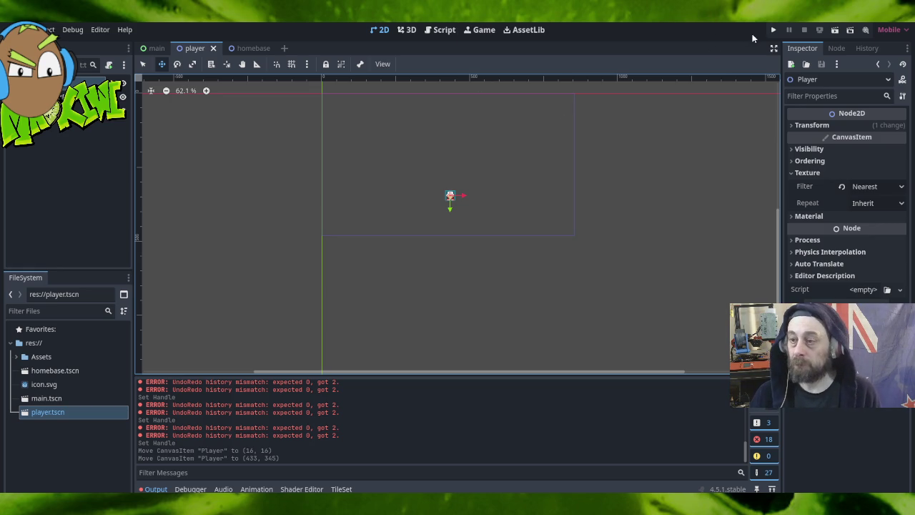
click(776, 29)
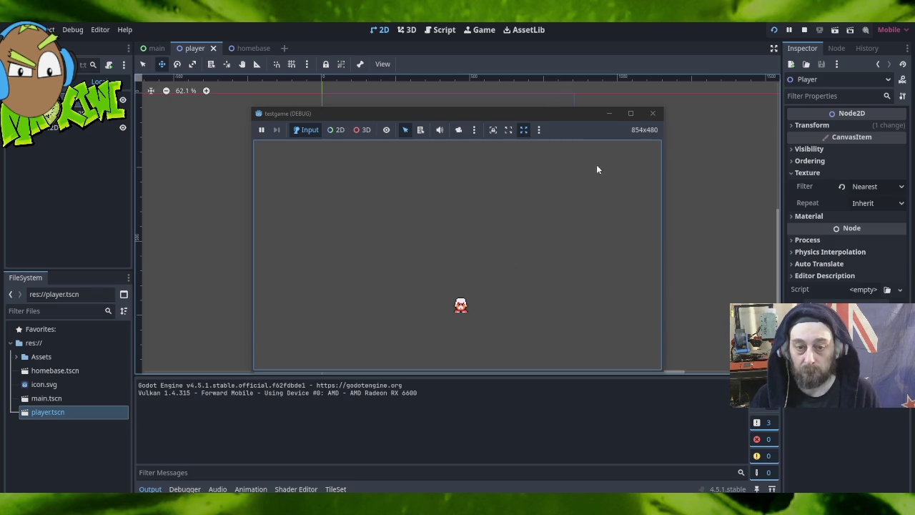
Maximize the testgame (DEBUG) window so the player sprite fills the screen.
click(629, 114)
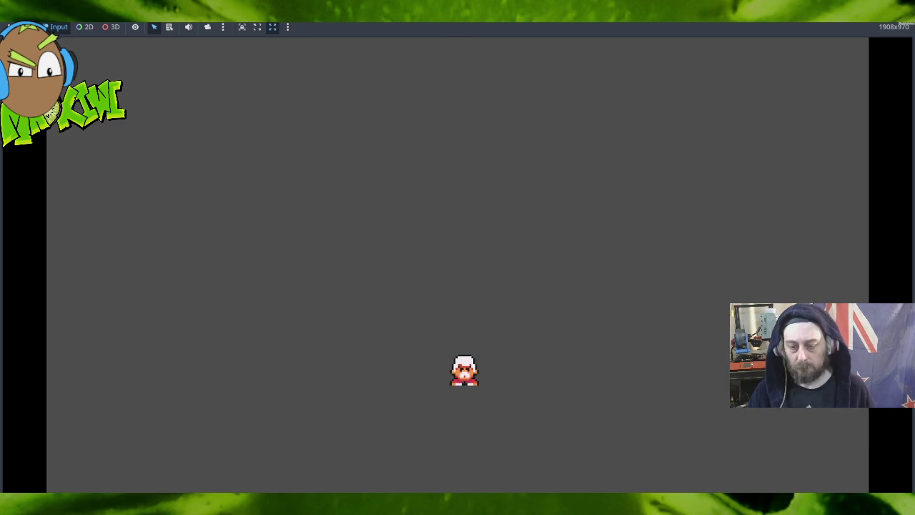
Stop the running game with F8 and close the game window.
key(F8)
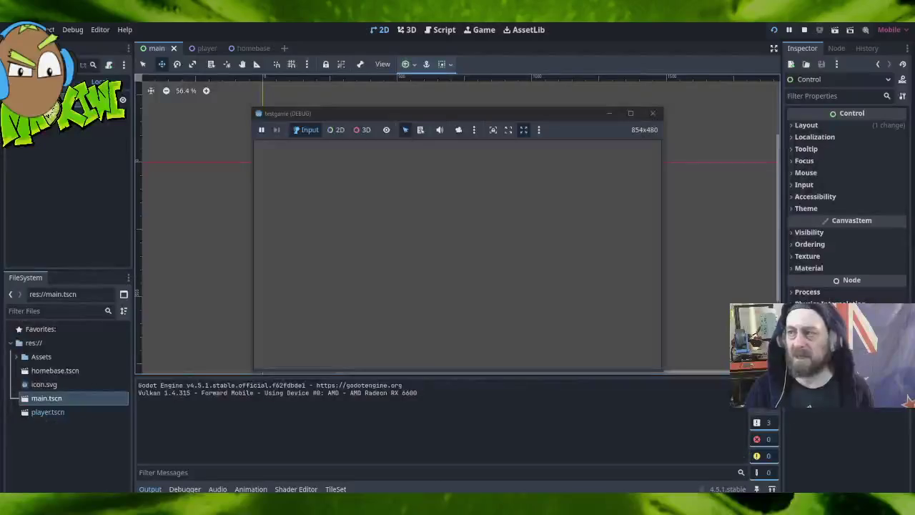
click(651, 114)
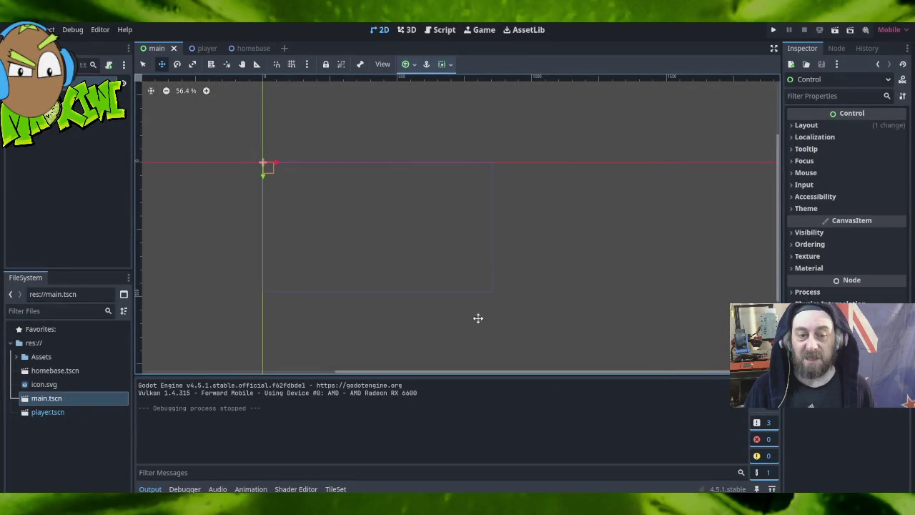
Select player.tscn and look over the player and homebase scenes, ending on player.
click(46, 412)
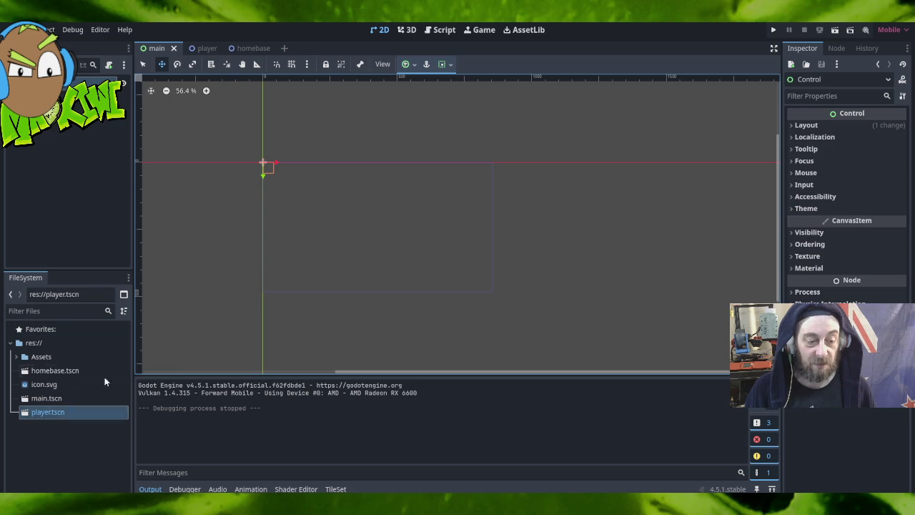
click(205, 47)
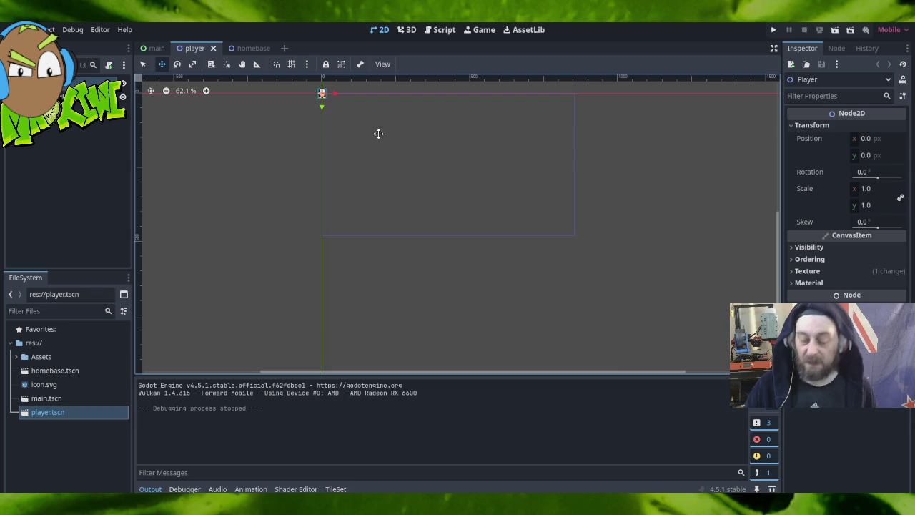
click(244, 48)
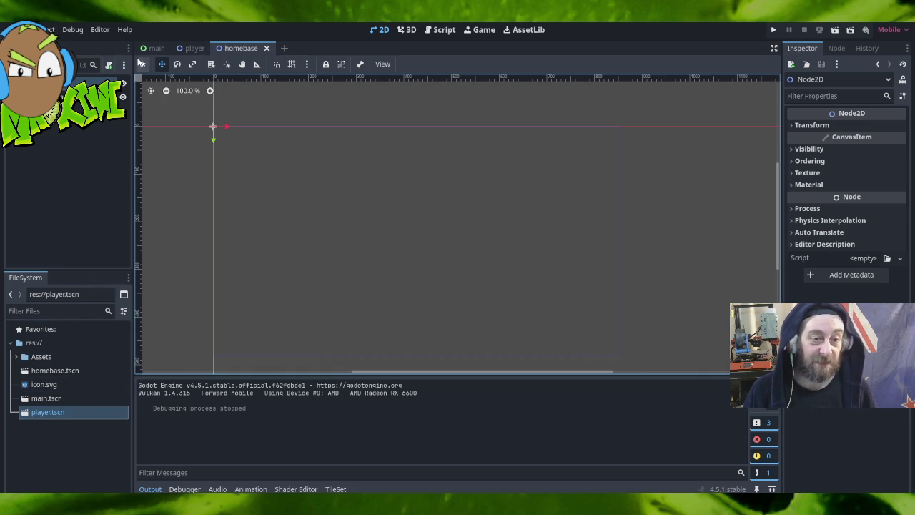
click(194, 48)
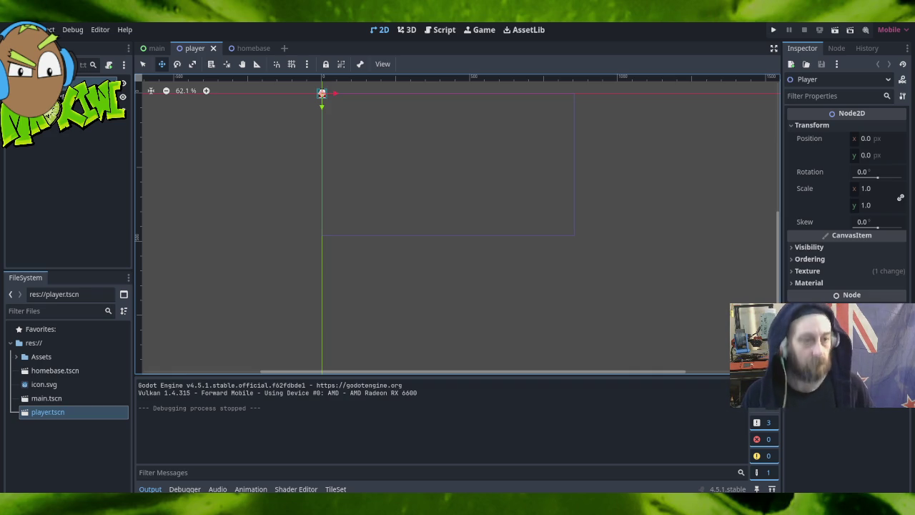
Look over the main, player and homebase scenes, then quit to the Project List.
right_click(58, 412)
click(82, 201)
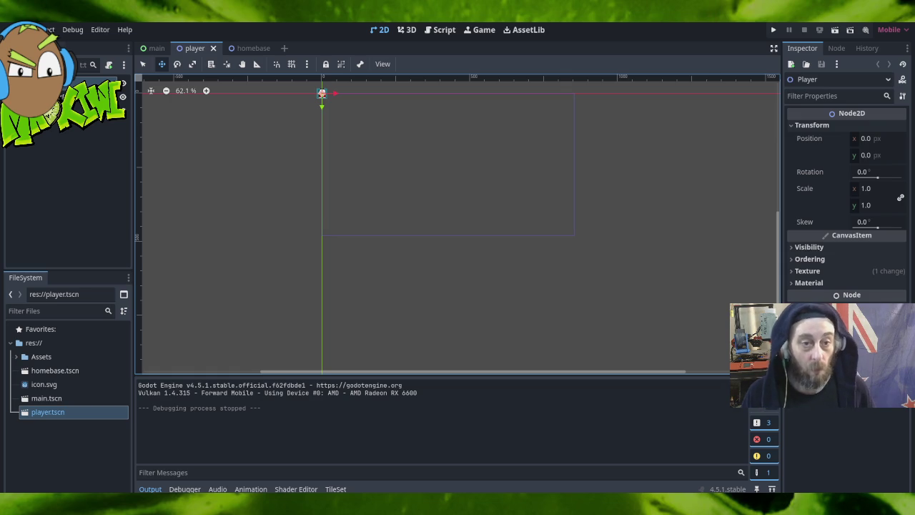
click(150, 48)
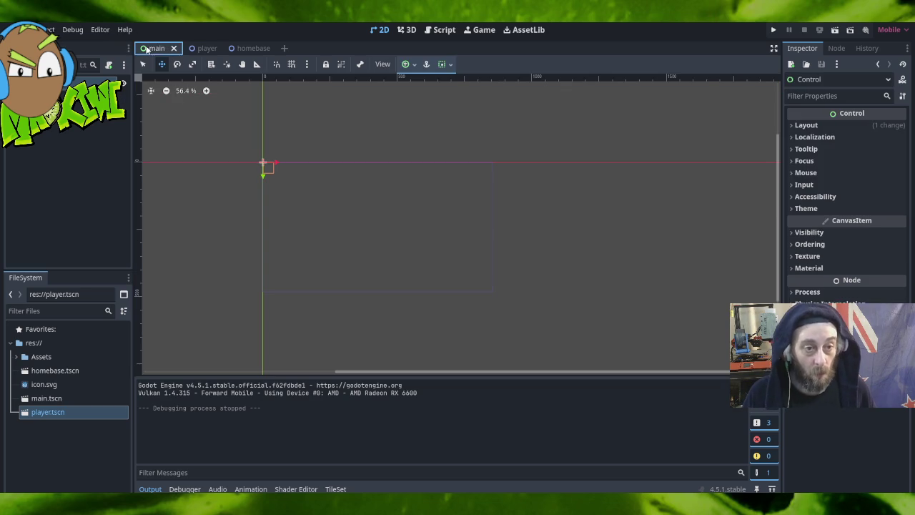
click(200, 47)
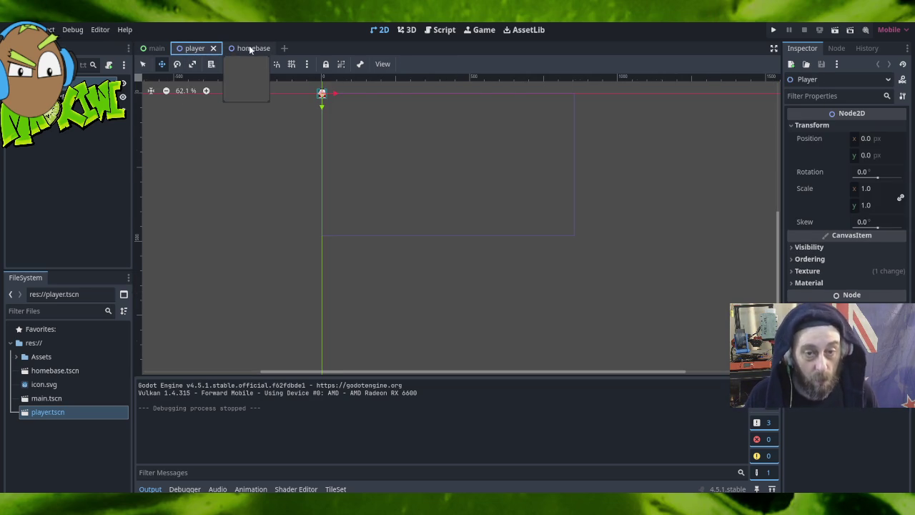
click(250, 48)
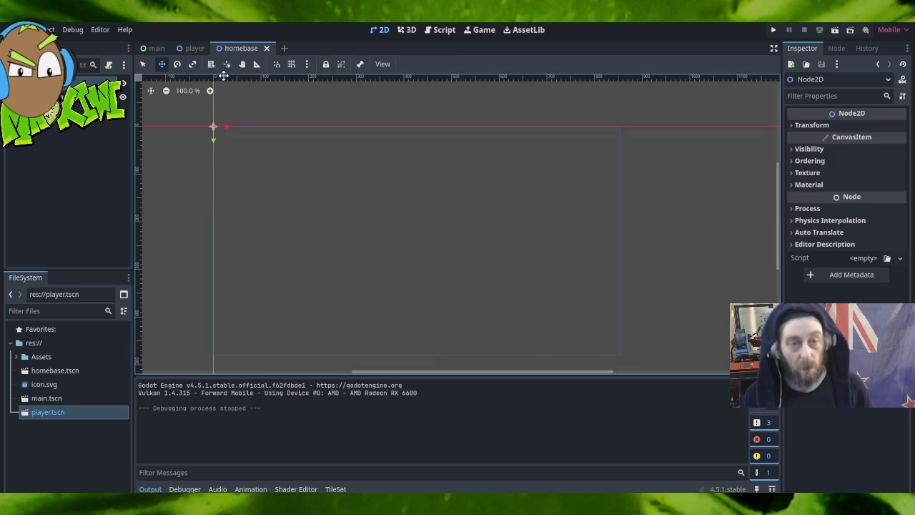
click(187, 48)
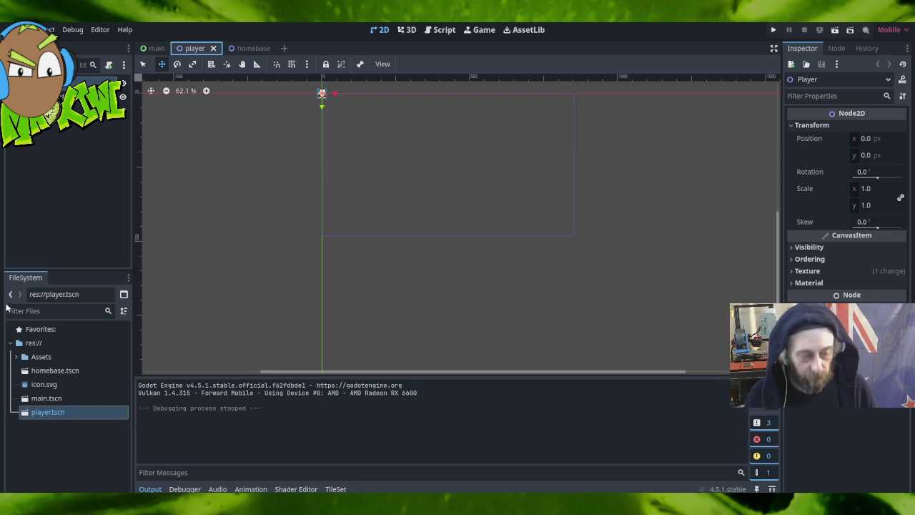
click(47, 29)
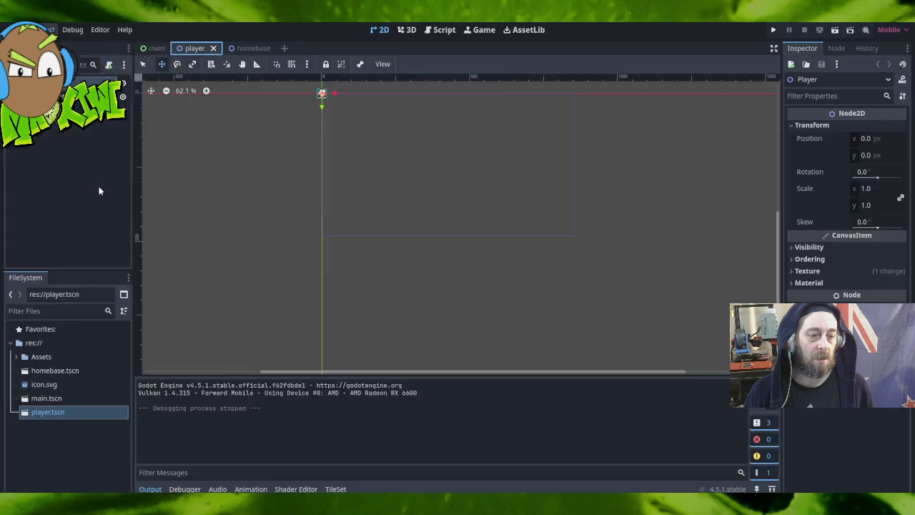
click(99, 187)
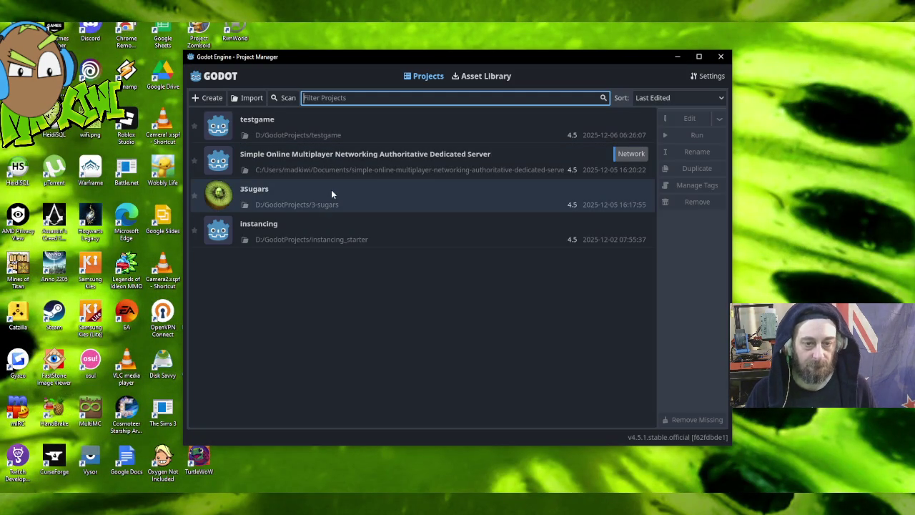
Open the instancing reference project from the Project Manager.
double_click(335, 230)
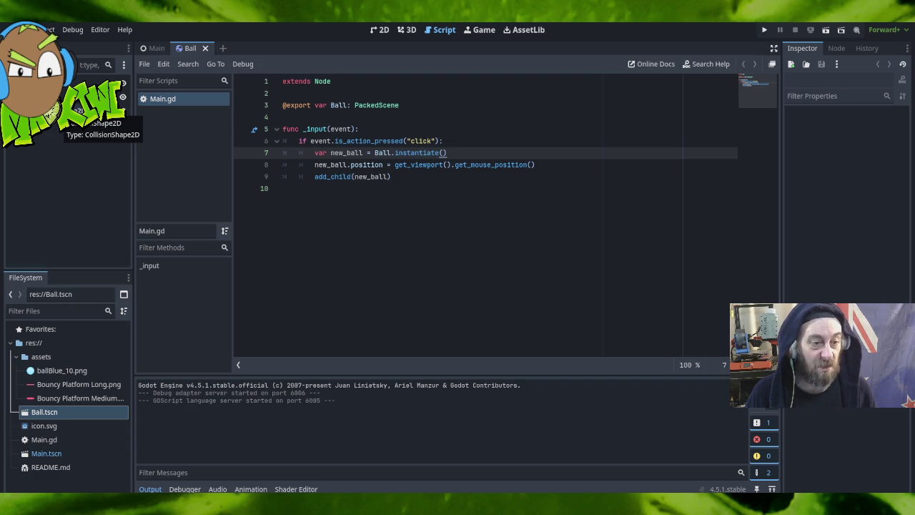
click(86, 80)
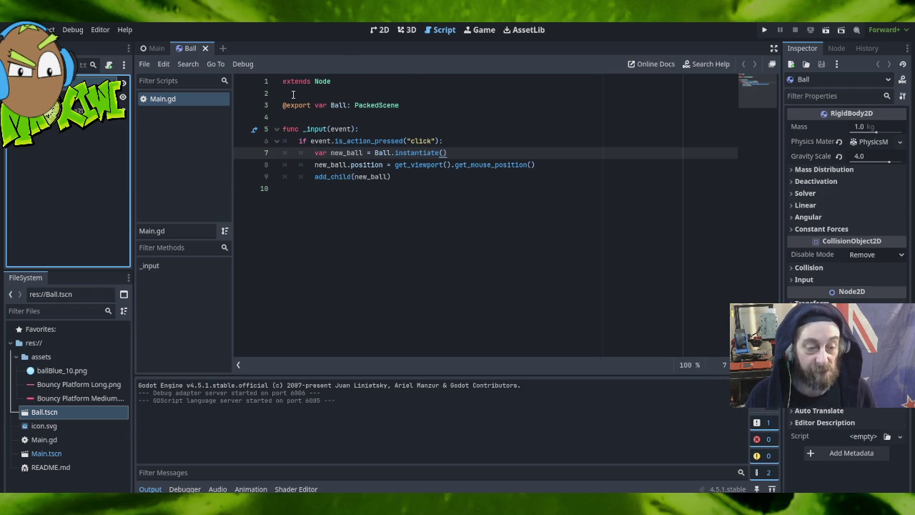
mouse_move(291, 109)
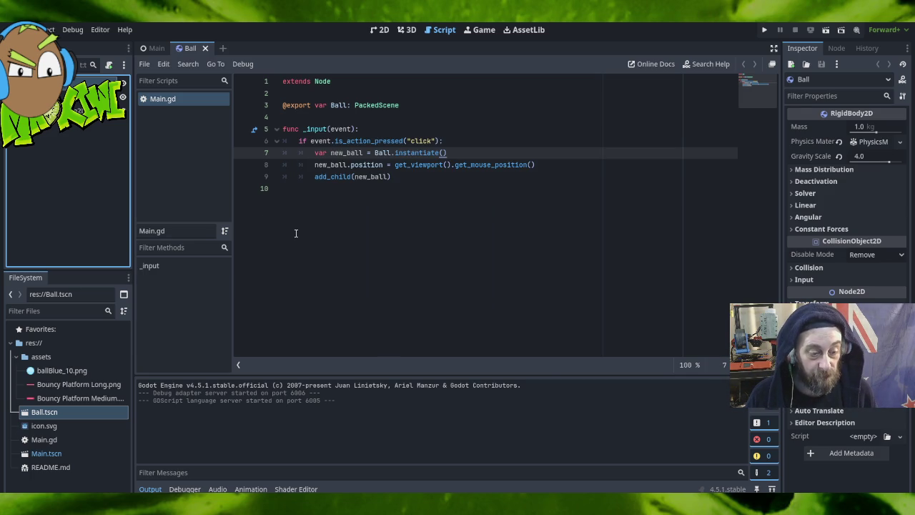
click(68, 438)
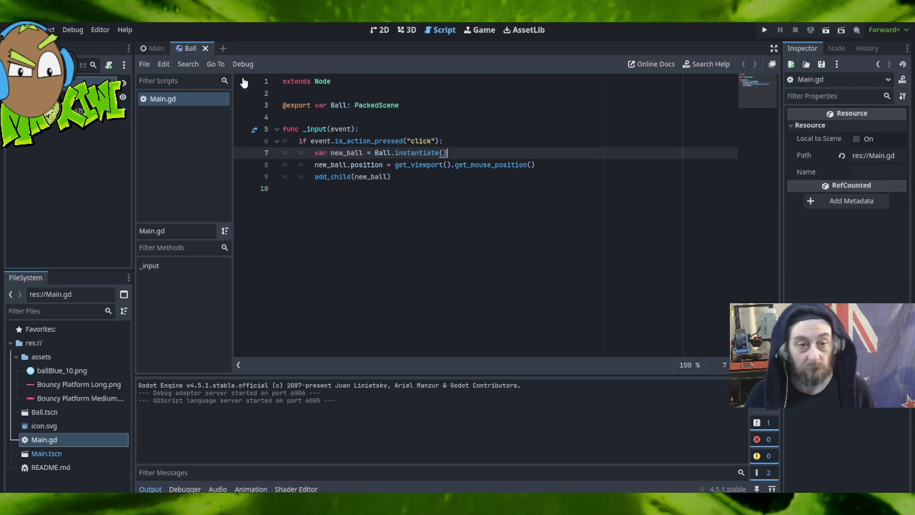
click(159, 48)
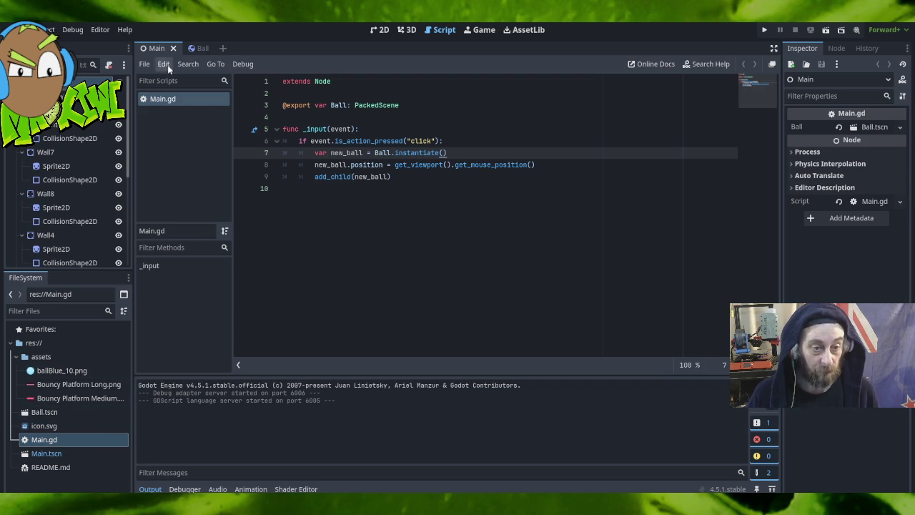
click(193, 49)
click(154, 48)
click(190, 48)
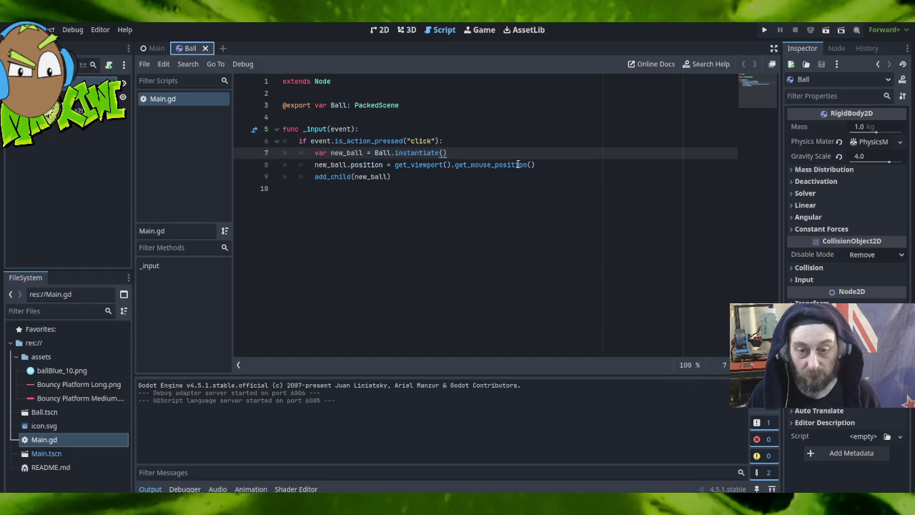
drag(545, 164, 395, 165)
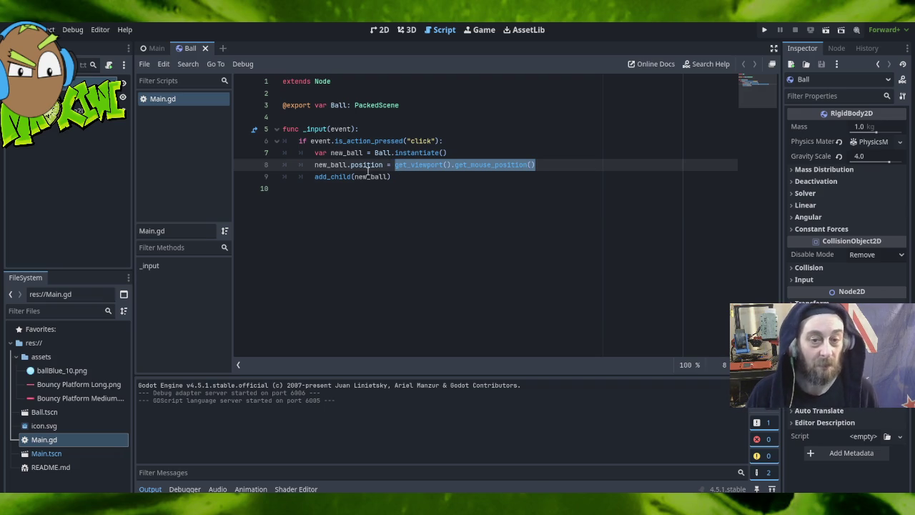
Compare the Main and Ball scenes, inspecting the Ball's CollisionShape2D and ending on its Sprite2D.
click(157, 49)
click(193, 49)
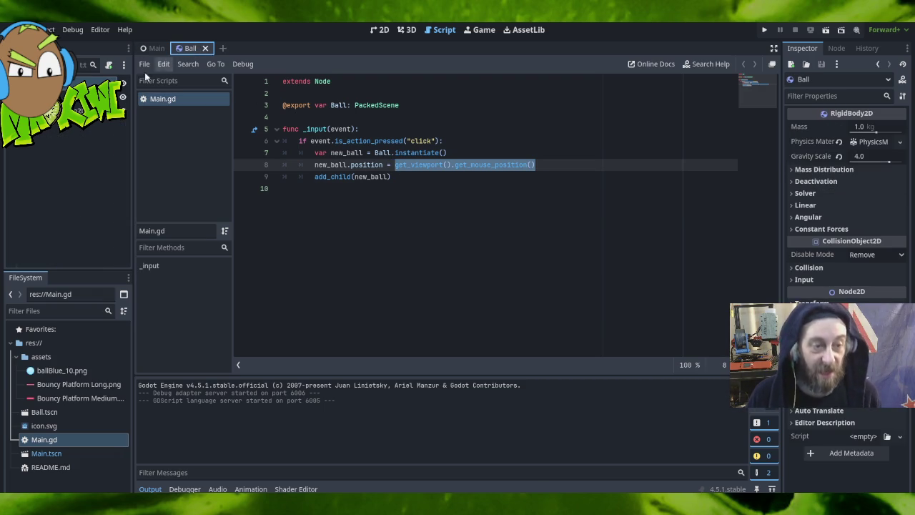
click(78, 97)
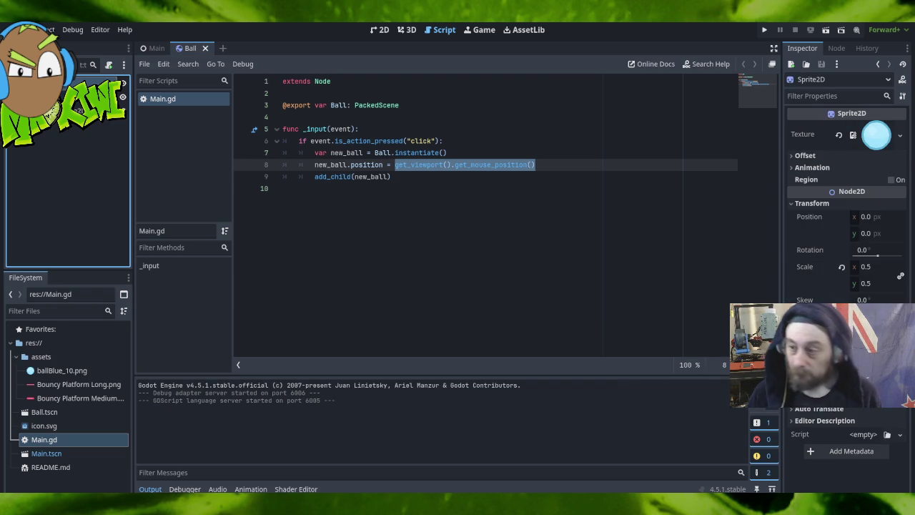
click(86, 81)
click(78, 94)
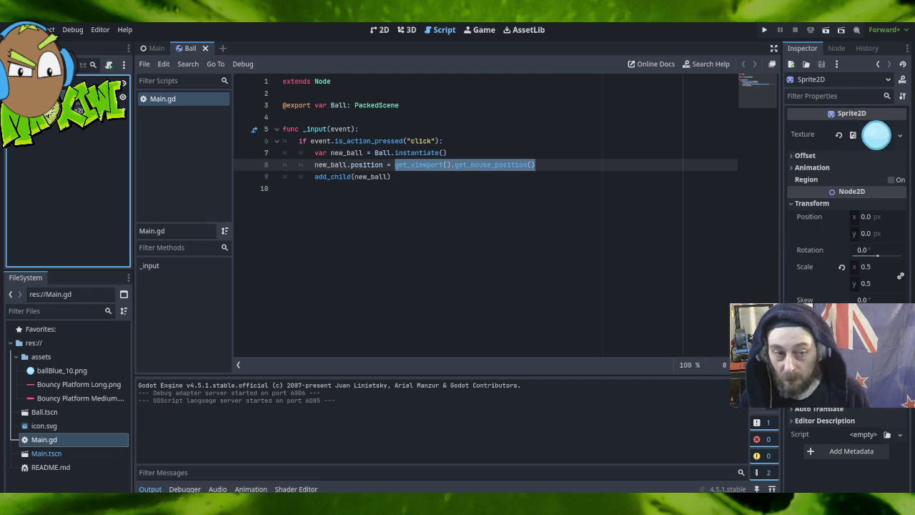
click(79, 107)
click(78, 93)
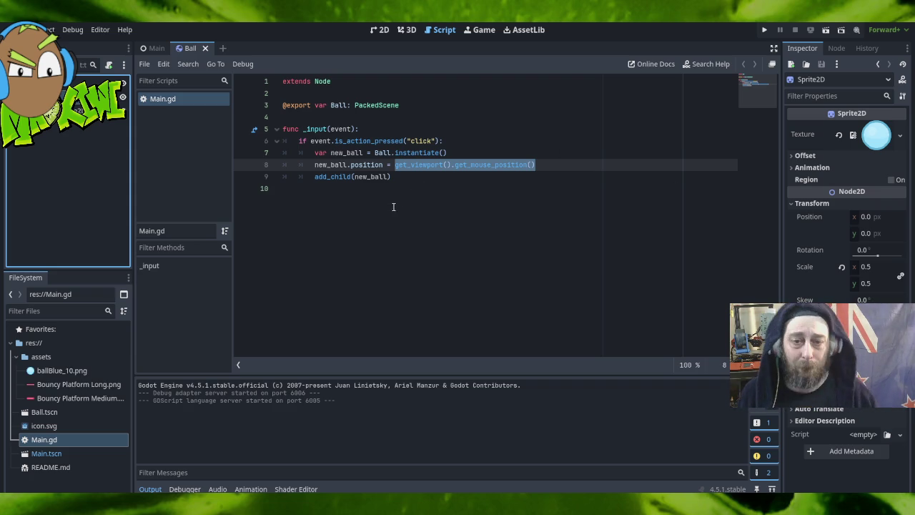
In the Main scene, inspect Wall7 and its collision shape, then the Main root's Ball property.
click(148, 48)
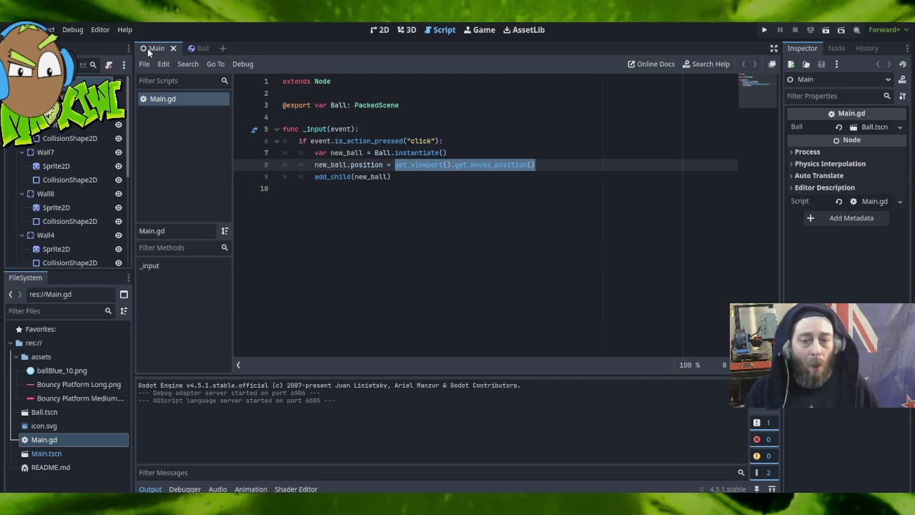
click(68, 179)
click(67, 166)
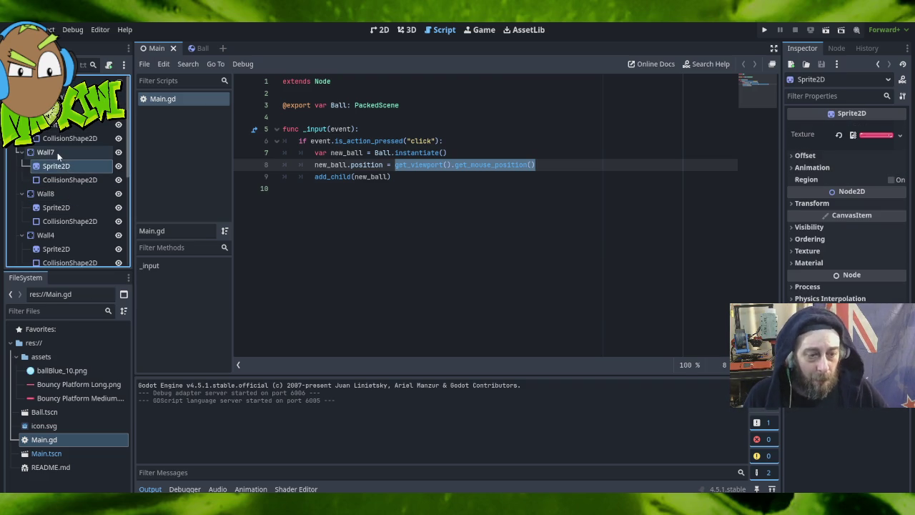
click(56, 153)
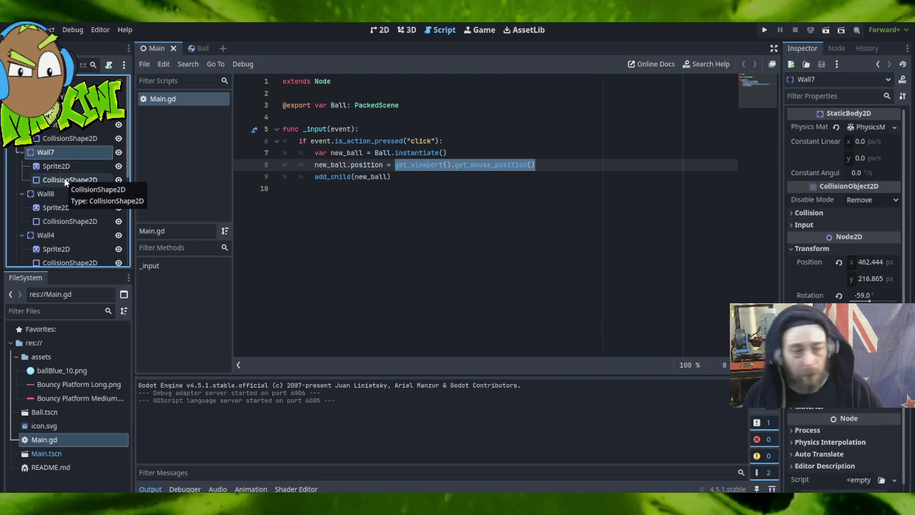
click(66, 180)
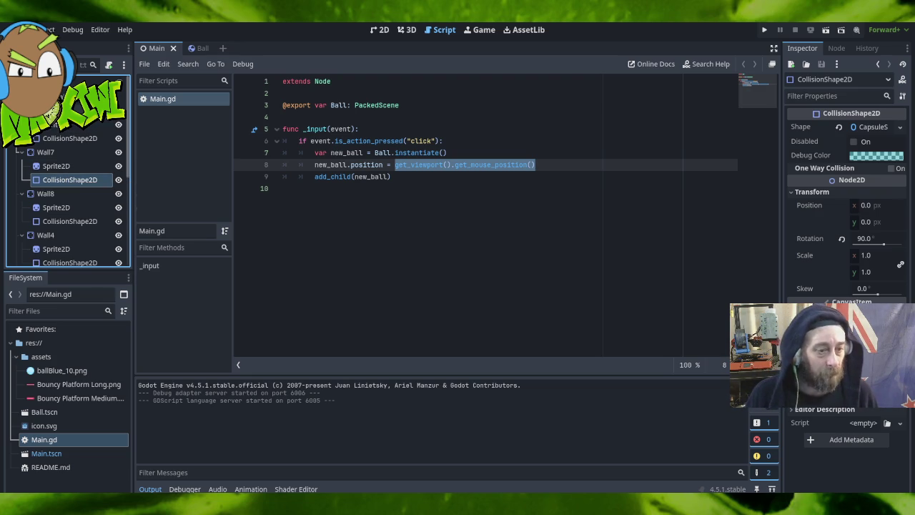
click(92, 81)
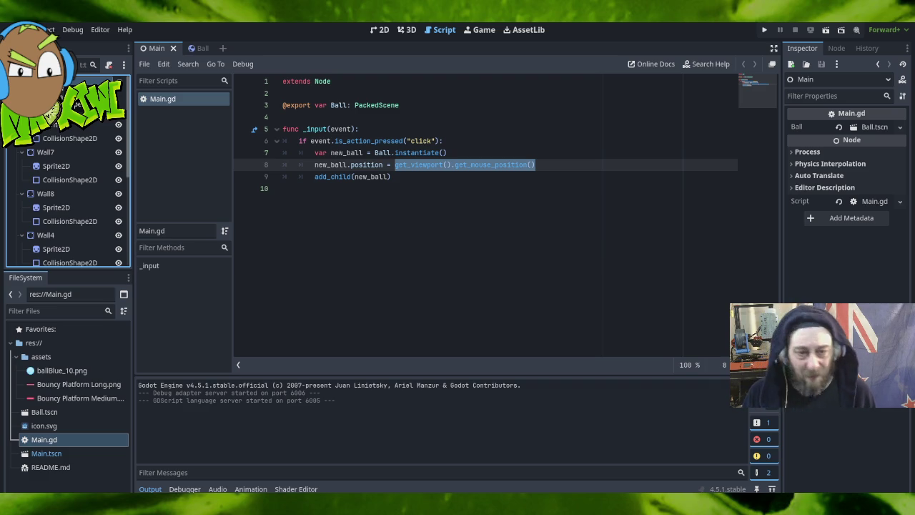
click(54, 468)
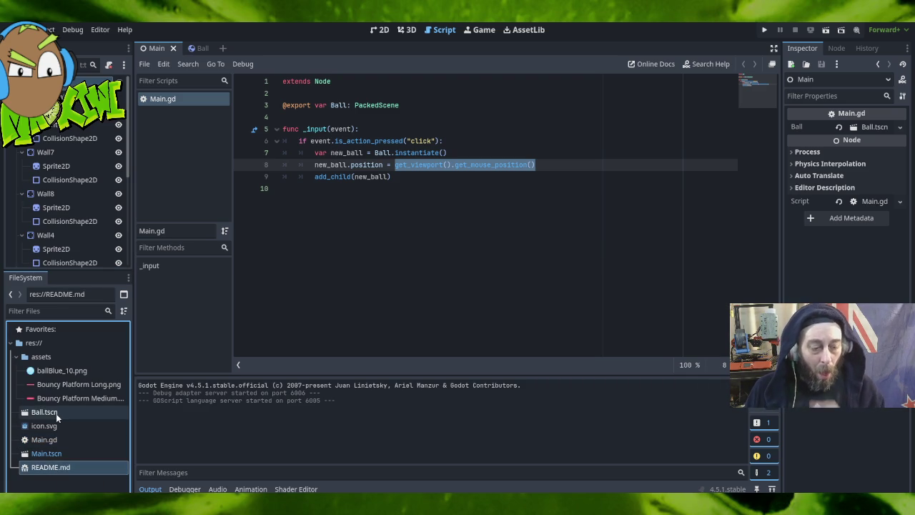
Run the instancing project and spawn balls at several spots across the level.
click(765, 30)
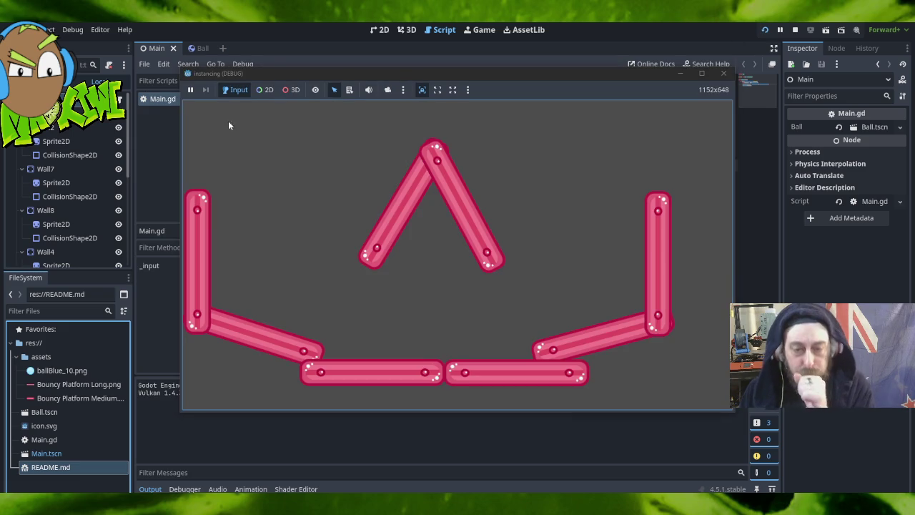
click(296, 181)
click(523, 183)
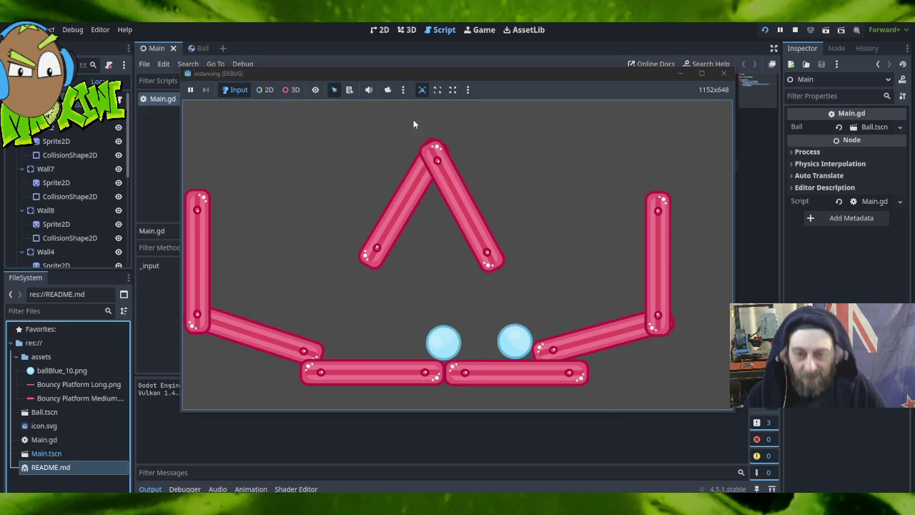
click(434, 109)
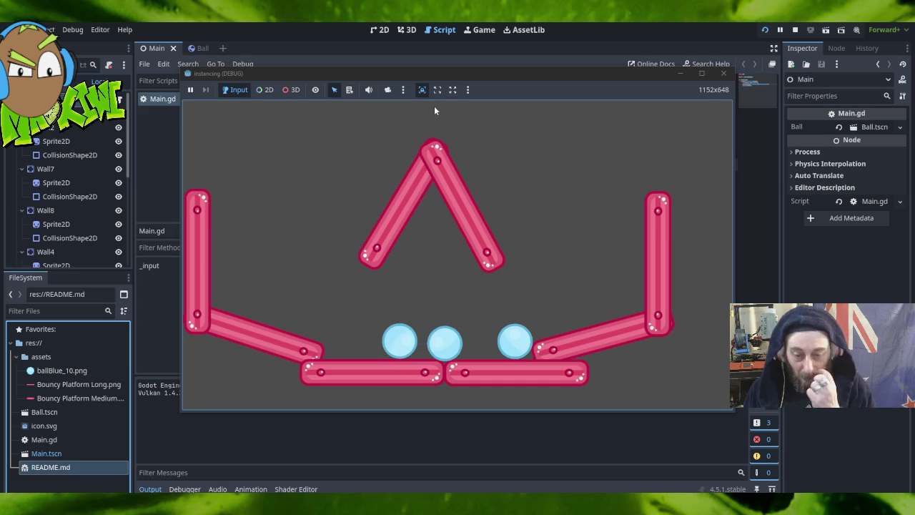
click(279, 291)
click(566, 204)
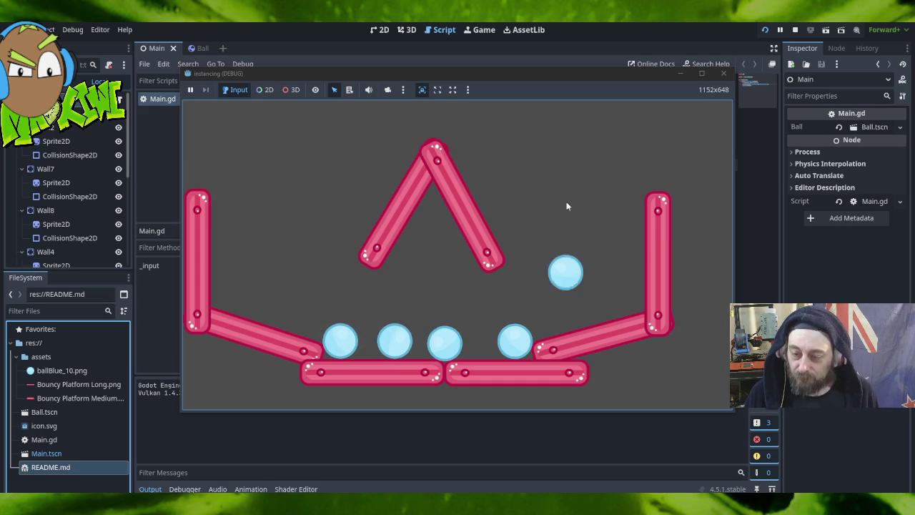
Pile balls inside the peaked wall until they overflow, then close the game window.
click(432, 213)
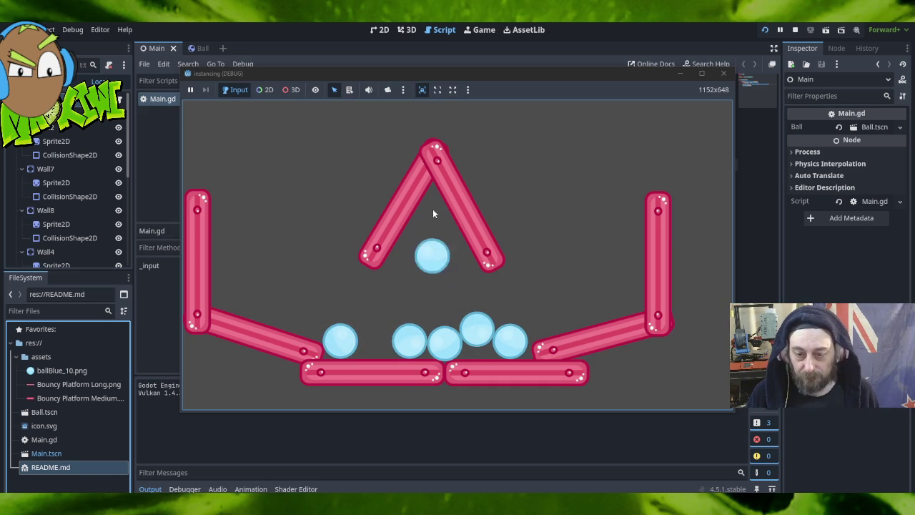
click(432, 209)
click(432, 209)
click(433, 209)
click(433, 209)
click(432, 208)
click(433, 209)
click(432, 209)
click(433, 209)
click(434, 210)
click(434, 209)
click(434, 210)
click(434, 209)
click(433, 209)
click(434, 209)
click(434, 209)
click(434, 209)
click(434, 209)
click(434, 209)
click(435, 208)
click(434, 209)
click(436, 209)
click(435, 210)
click(438, 209)
click(438, 210)
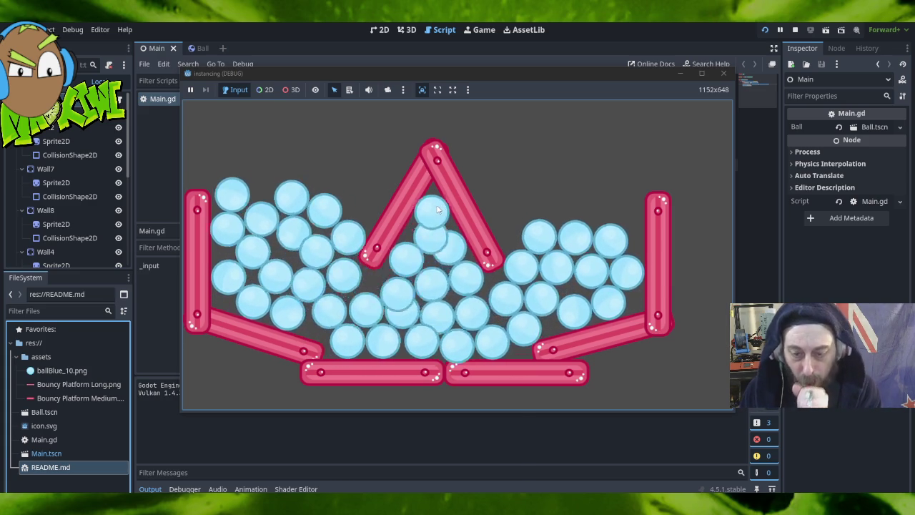
click(437, 209)
click(438, 208)
click(438, 209)
click(437, 209)
click(437, 209)
click(437, 209)
click(437, 209)
click(436, 210)
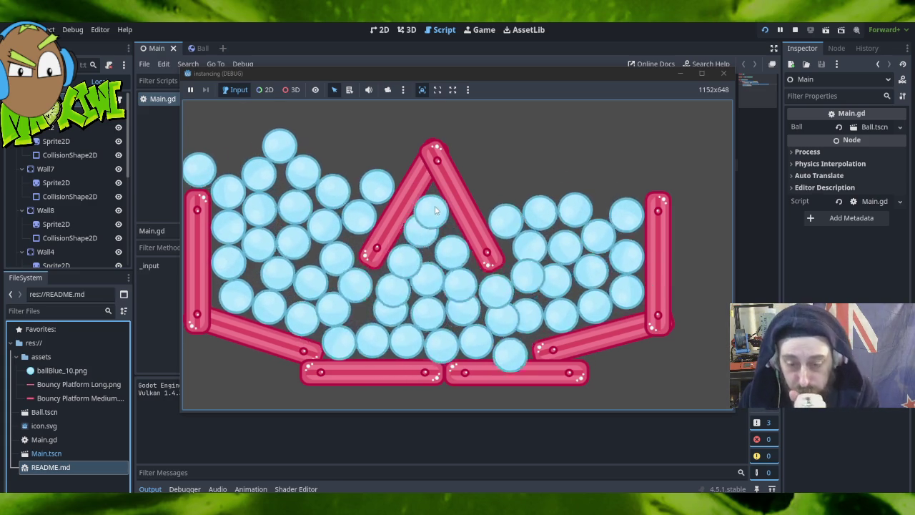
click(437, 210)
click(437, 209)
click(435, 209)
click(436, 210)
click(435, 209)
click(435, 209)
click(433, 210)
click(434, 209)
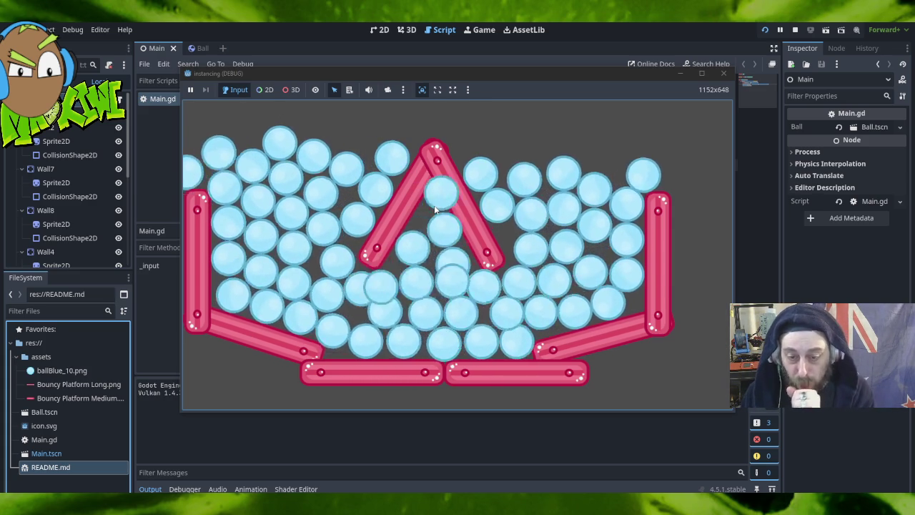
click(434, 209)
click(435, 208)
click(435, 208)
click(435, 208)
click(436, 208)
click(436, 207)
click(437, 207)
click(437, 206)
click(437, 206)
click(437, 206)
click(436, 206)
click(436, 206)
click(435, 205)
click(435, 205)
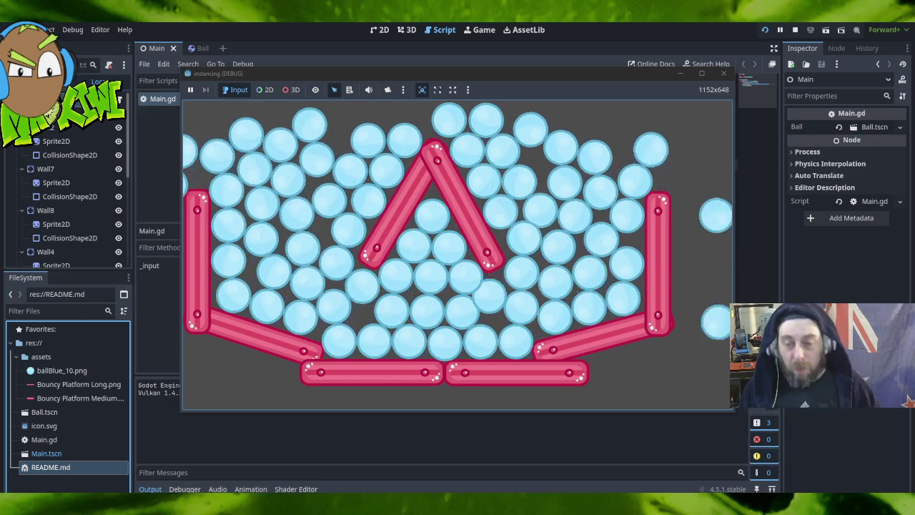
click(723, 73)
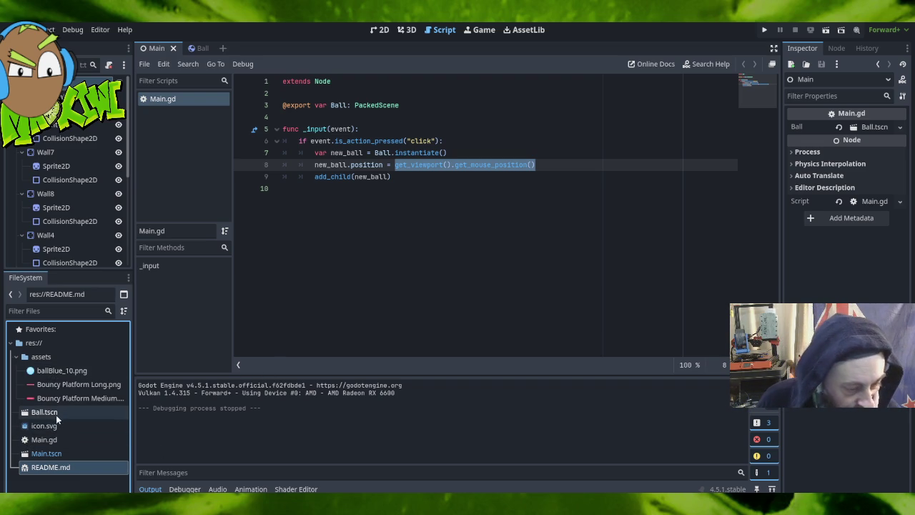
click(63, 440)
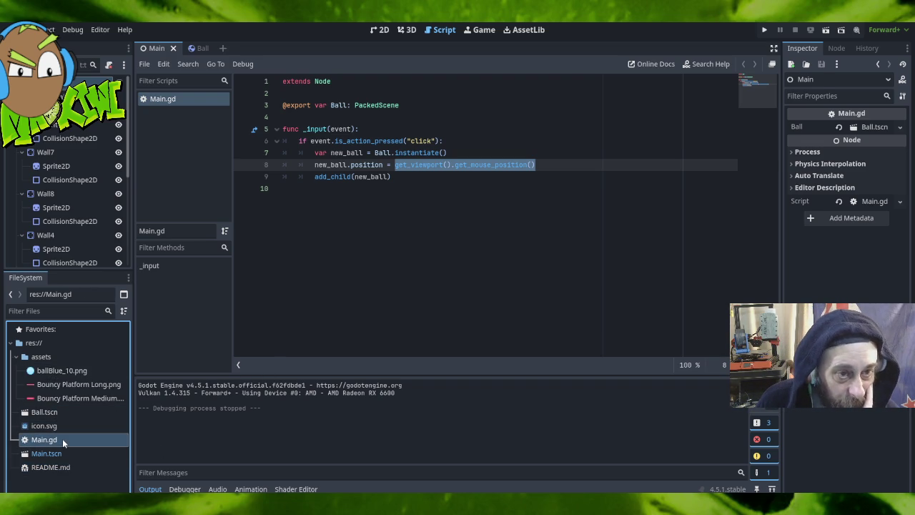
click(61, 452)
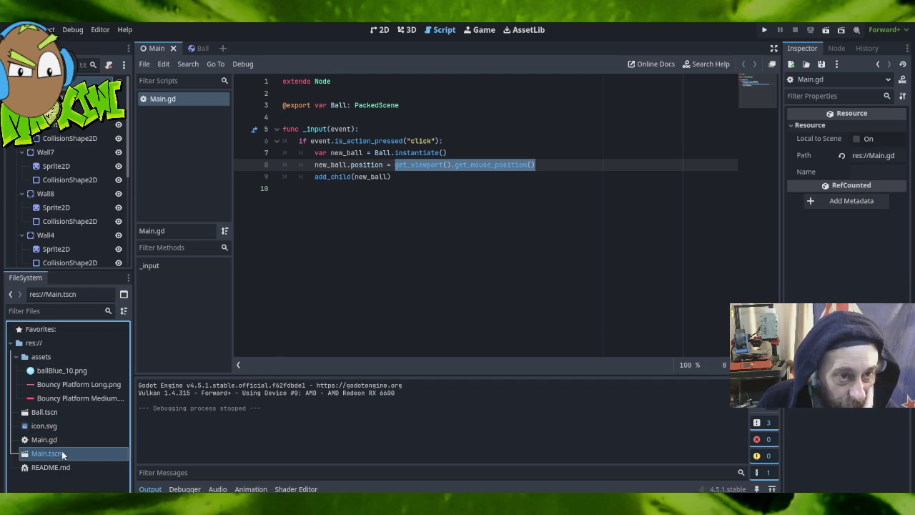
click(59, 415)
double_click(58, 413)
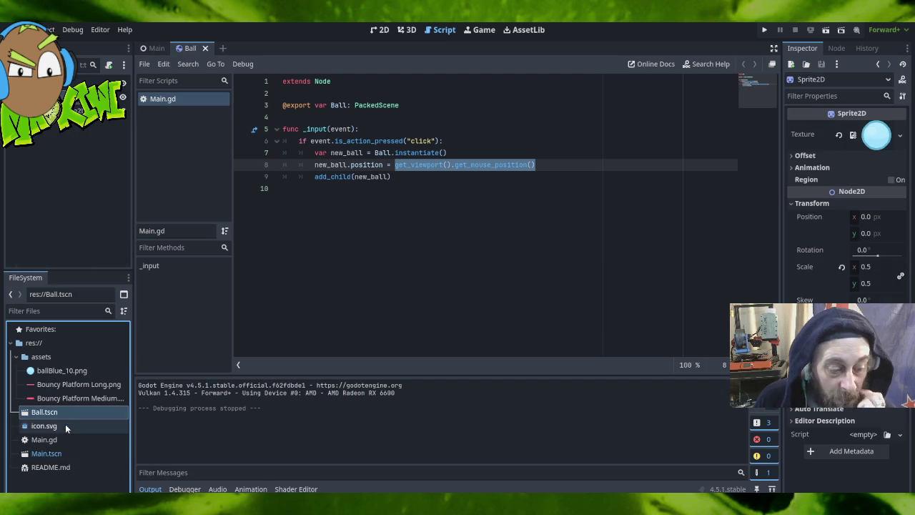
click(61, 440)
right_click(62, 439)
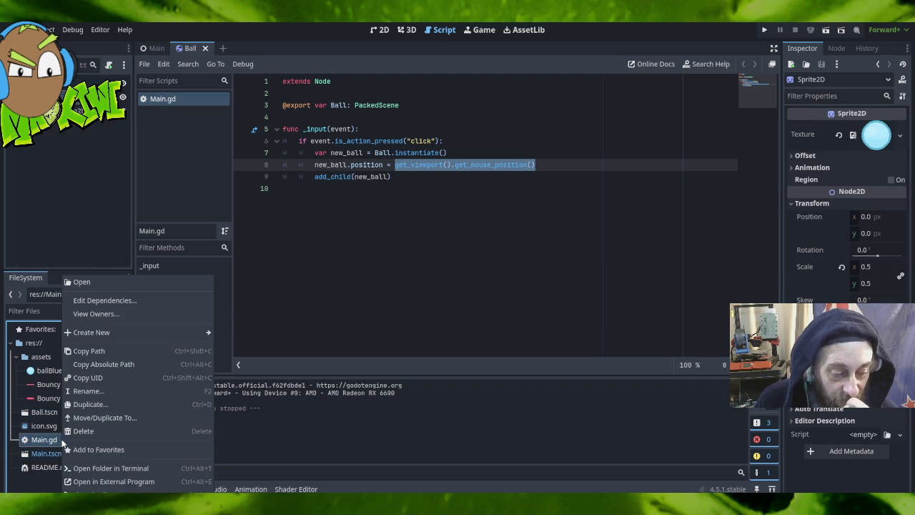
click(118, 281)
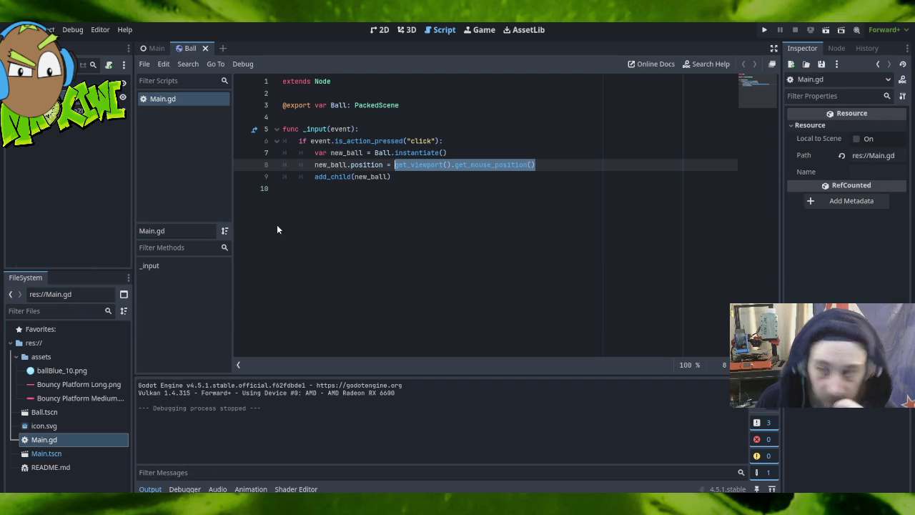
click(837, 48)
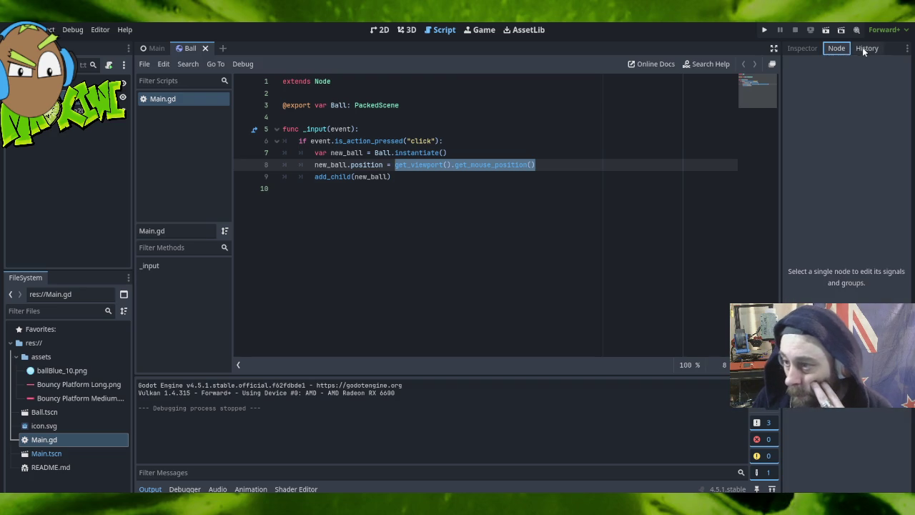
click(863, 48)
click(820, 85)
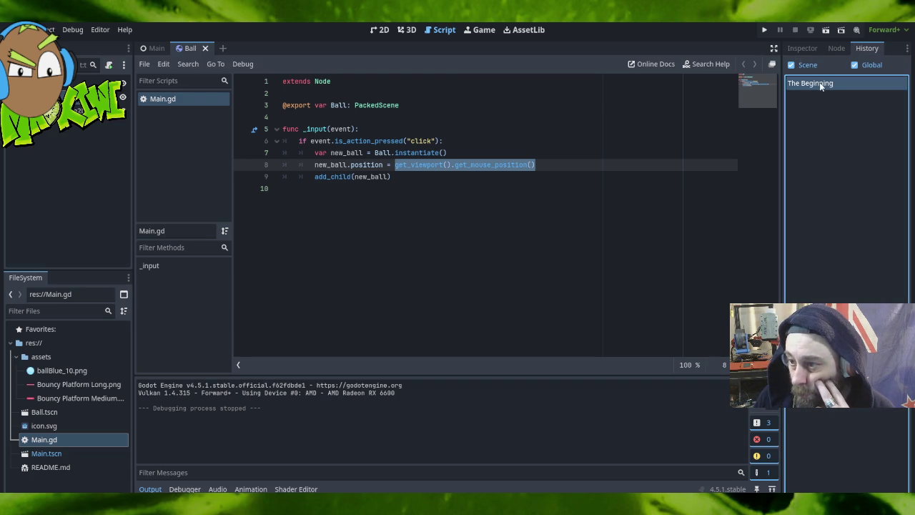
click(800, 47)
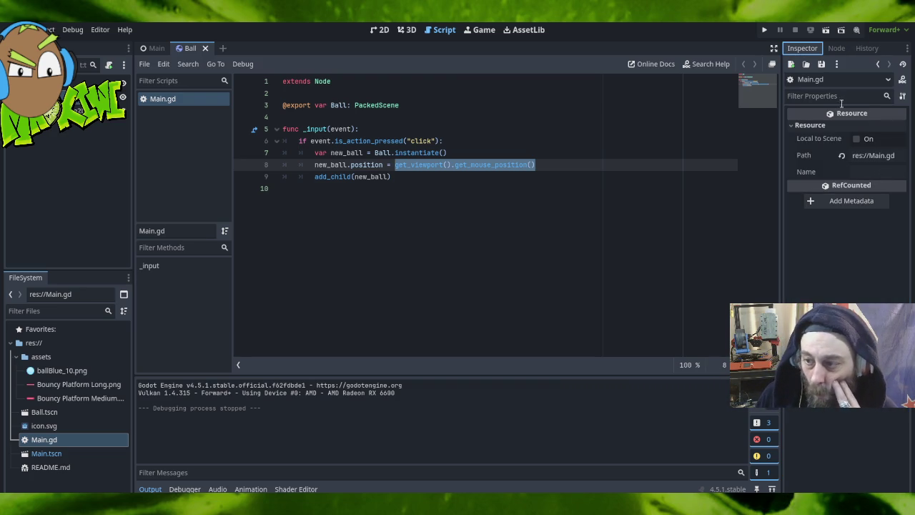
click(161, 48)
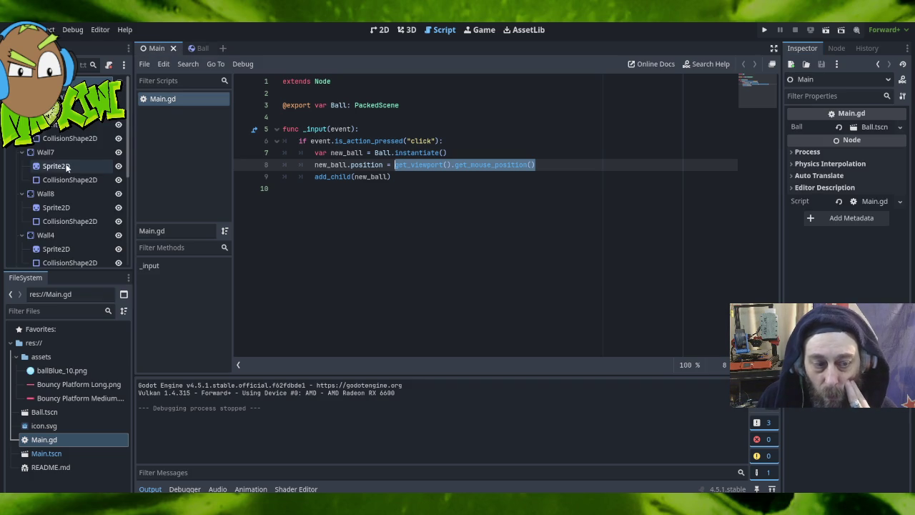
scroll(71, 172, down, 3)
scroll(72, 172, down, 2)
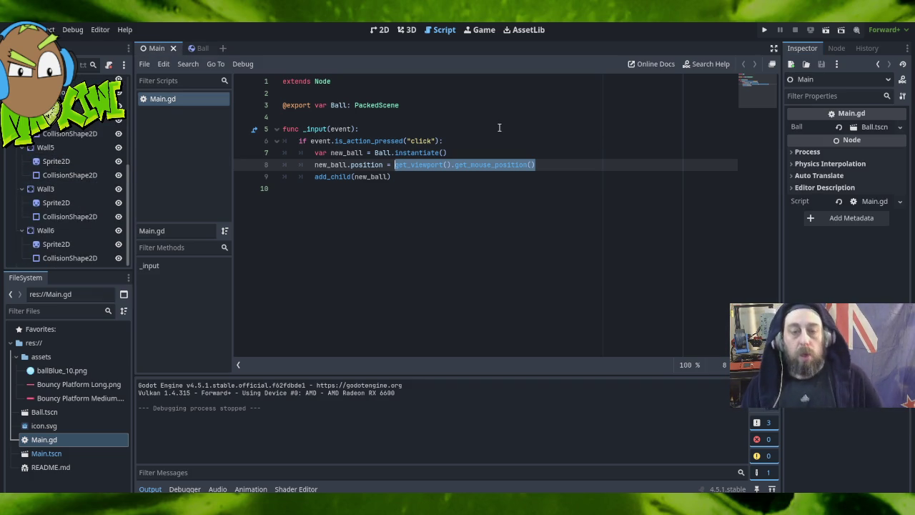
drag(64, 416, 71, 399)
click(61, 426)
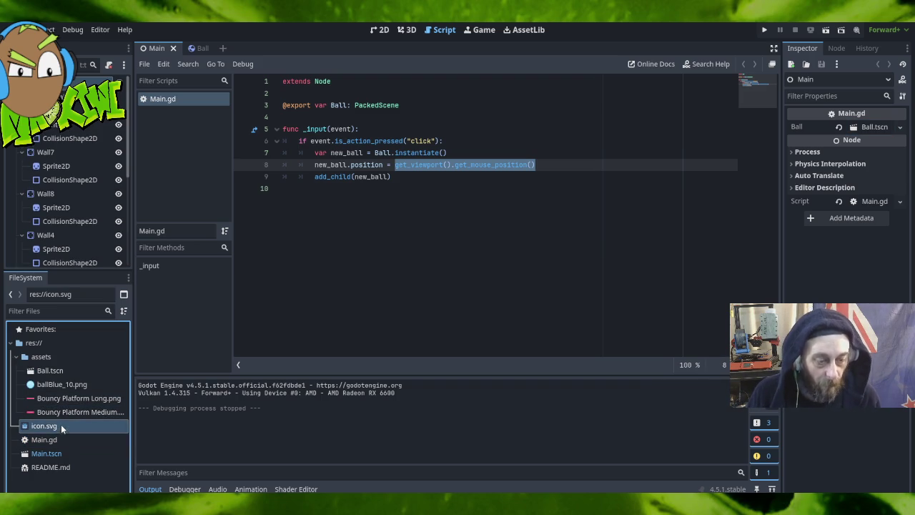
click(64, 369)
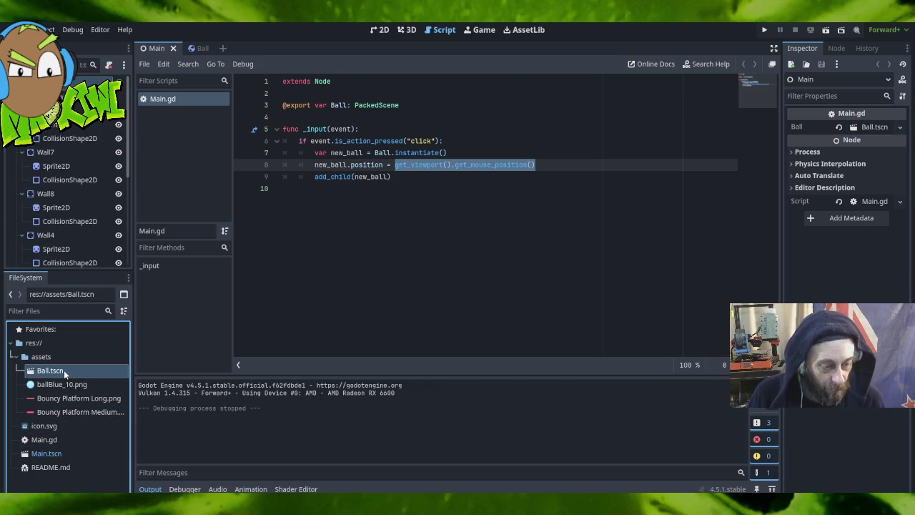
drag(64, 368, 53, 427)
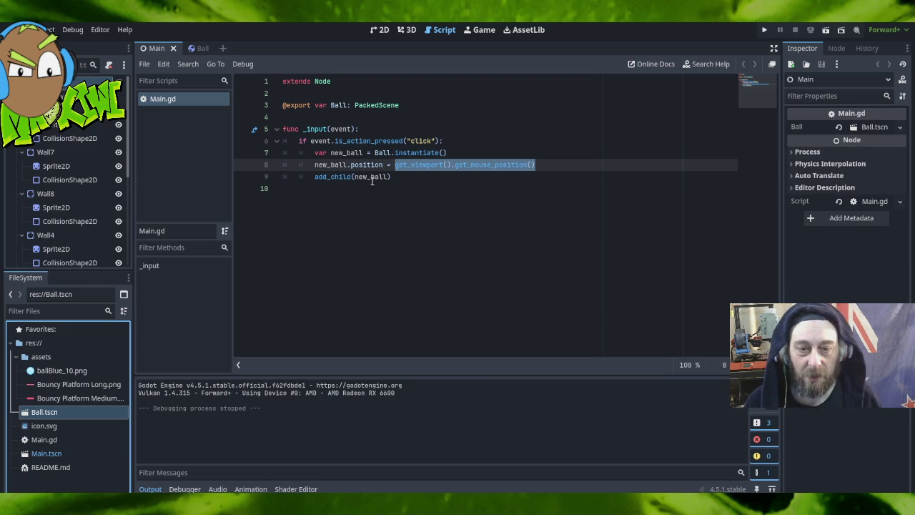
triple_click(286, 82)
mouse_move(320, 120)
mouse_down()
mouse_move(453, 186)
mouse_move(458, 179)
mouse_up()
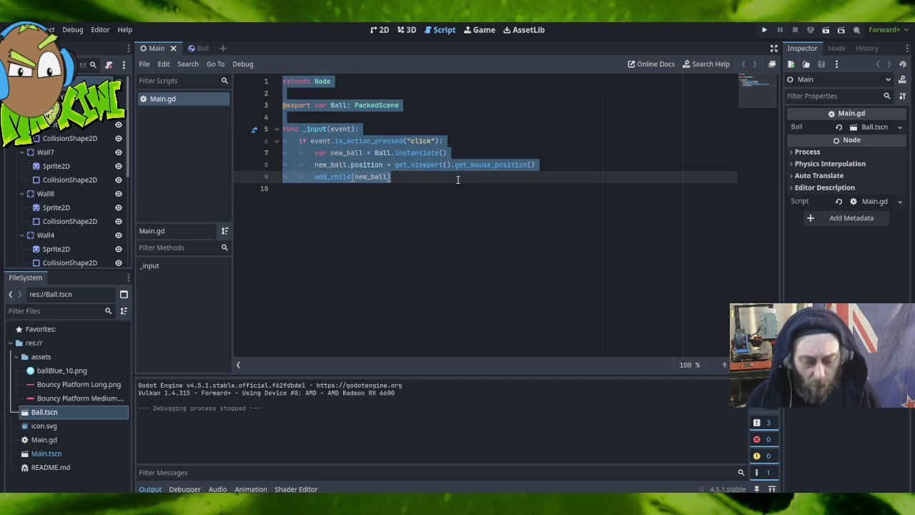
click(49, 29)
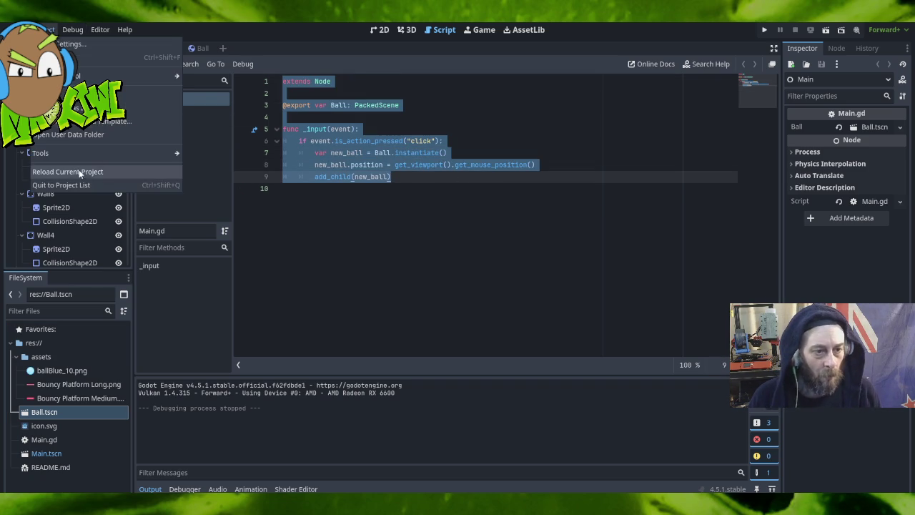
Quit to the Project List, open testgame, and select the player's CharacterBody2D node.
click(84, 185)
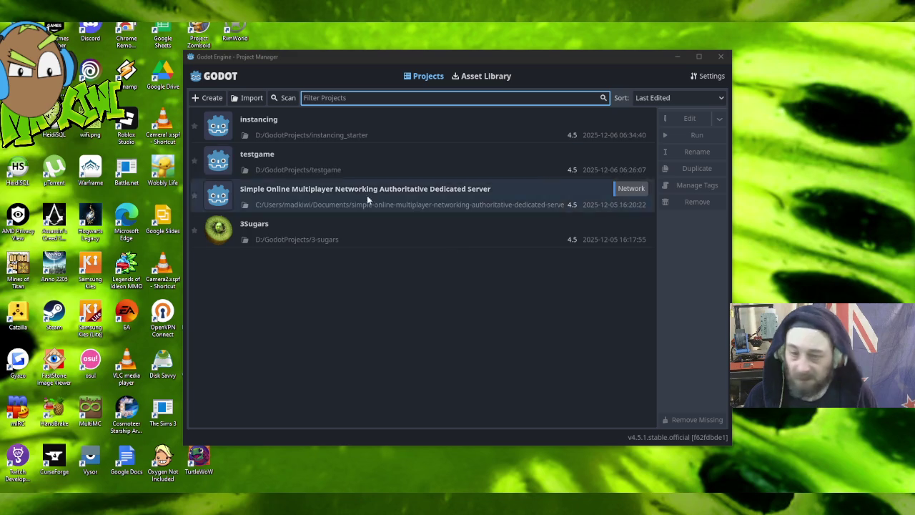
double_click(352, 150)
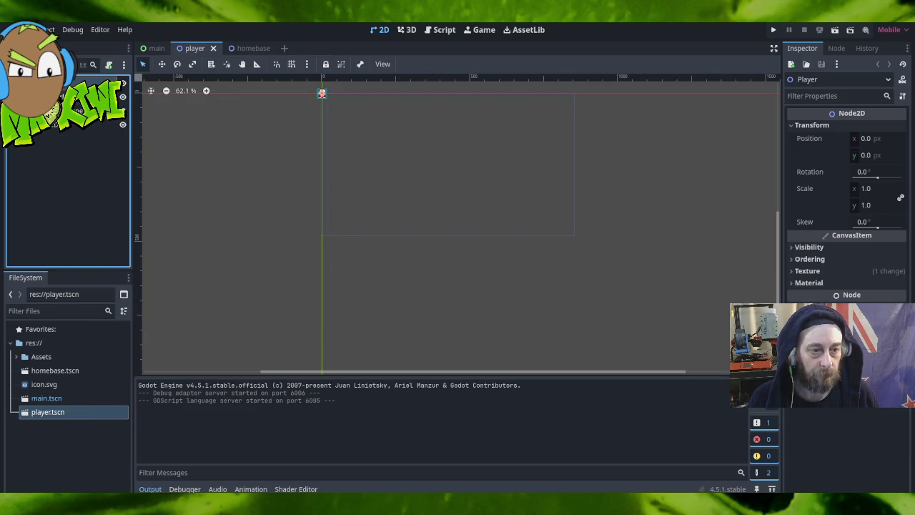
click(64, 110)
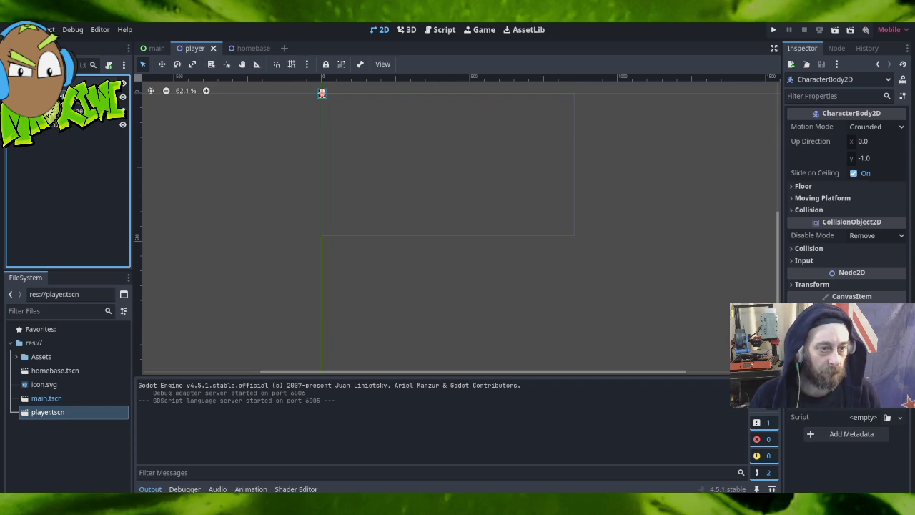
Delete the old Player and Node2D roots and create a CharacterBody2D root instead.
click(65, 81)
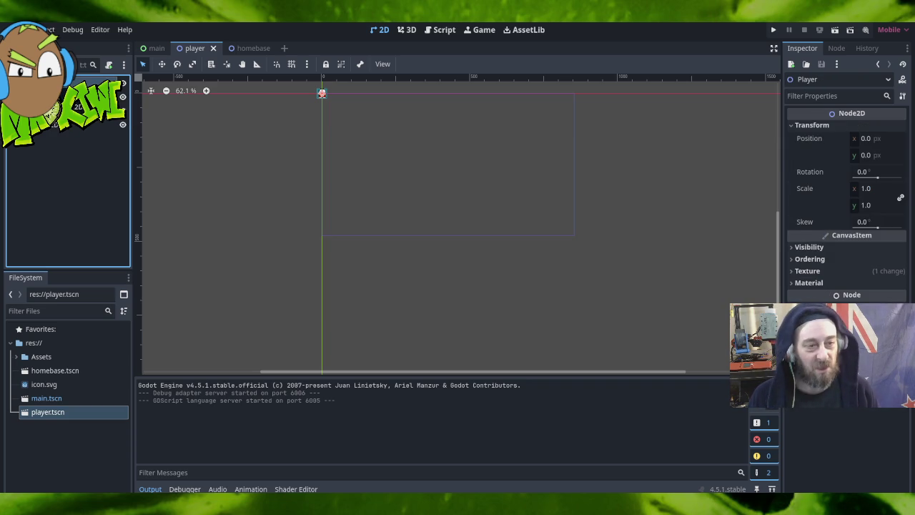
key(Delete)
click(434, 274)
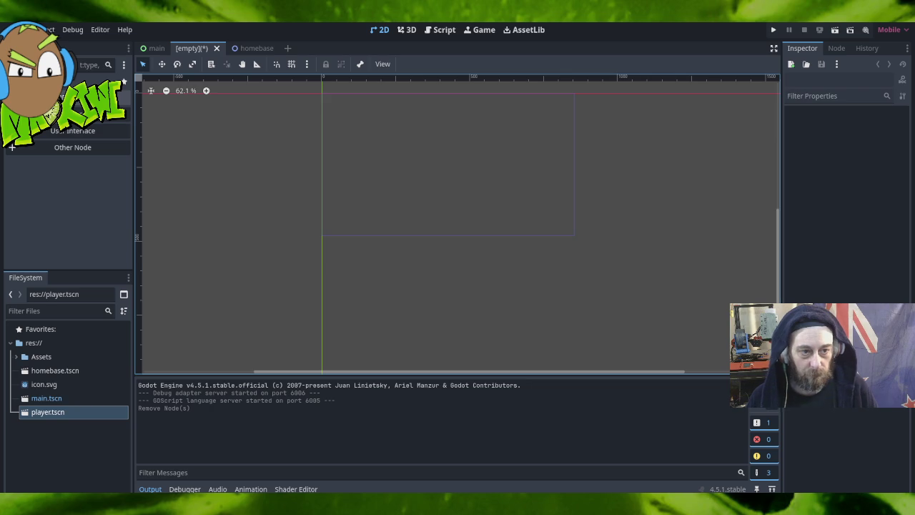
click(71, 97)
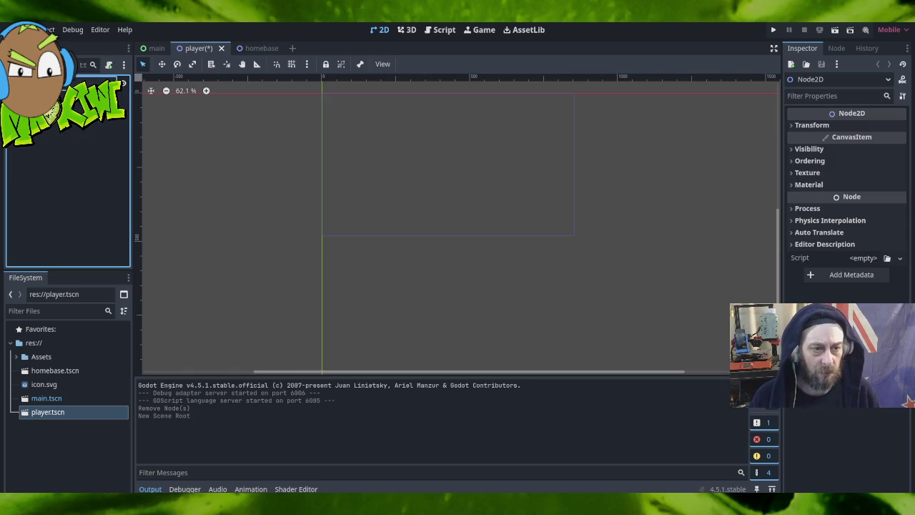
key(Delete)
click(436, 274)
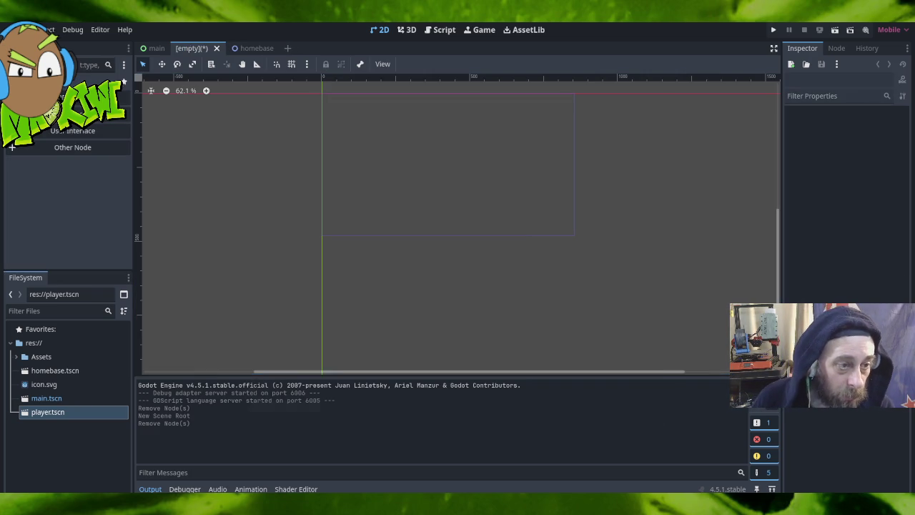
click(72, 146)
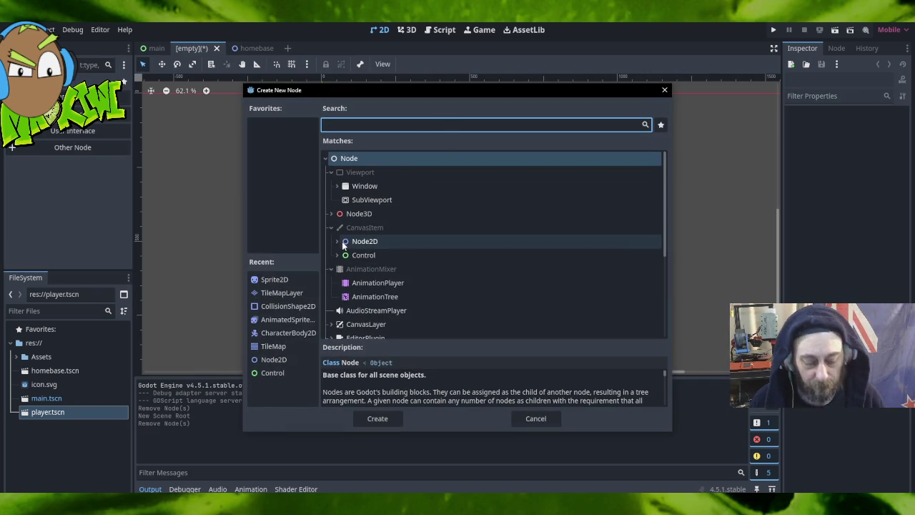
text(char)
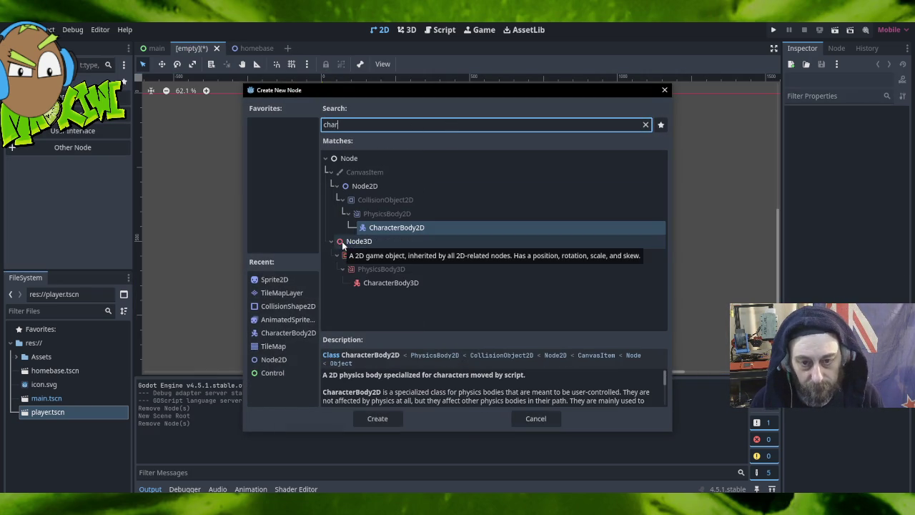
key(Return)
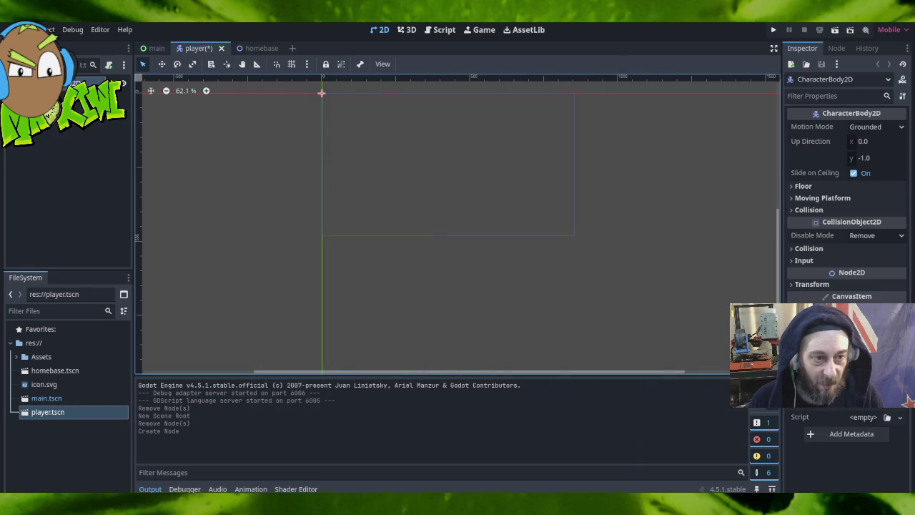
Add a CollisionShape2D child under the CharacterBody2D by searching 'coll'.
right_click(50, 83)
click(79, 88)
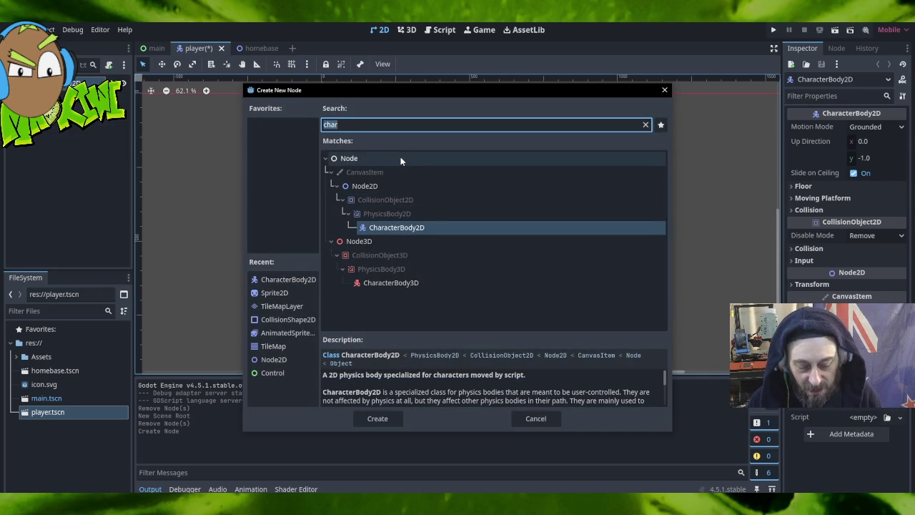
text(col)
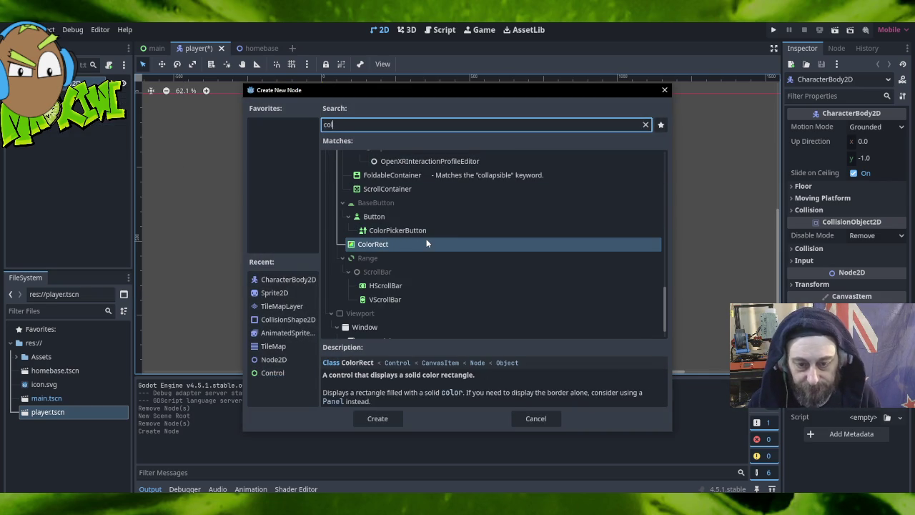
text(l)
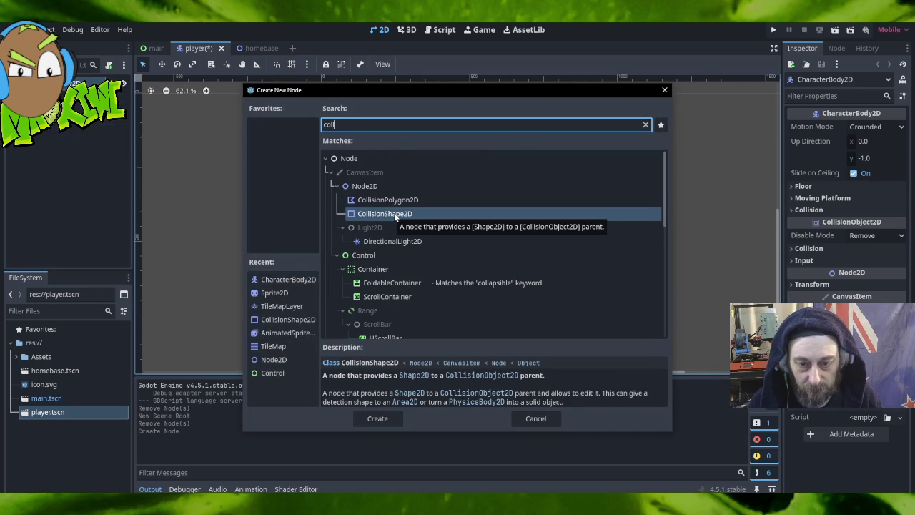
double_click(405, 216)
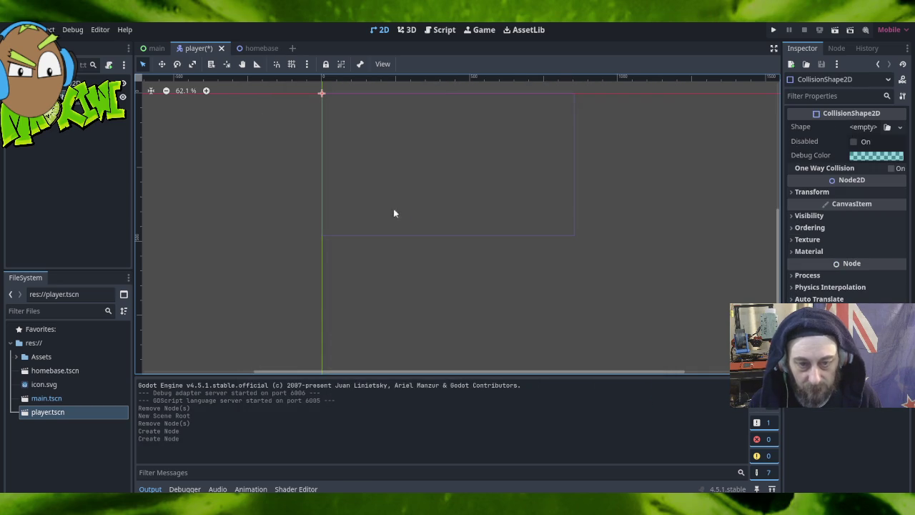
right_click(72, 99)
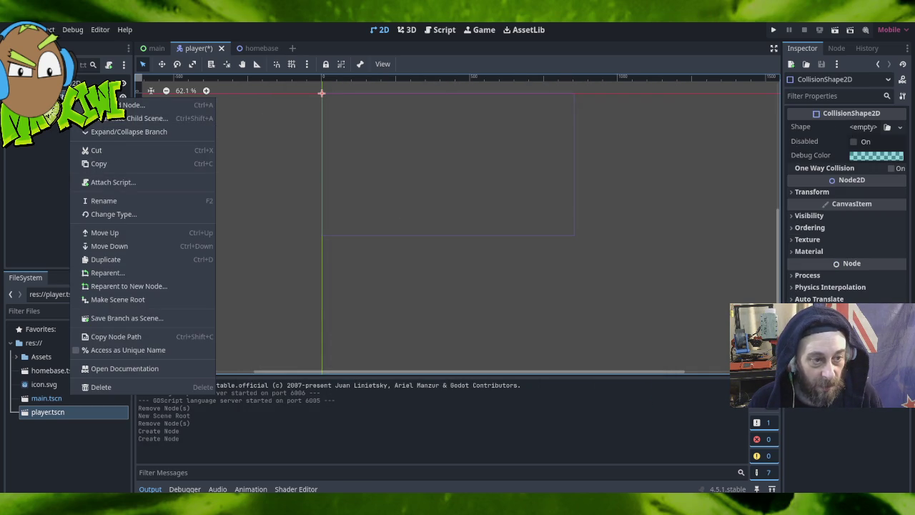
key(Escape)
Add a Sprite2D child under the CharacterBody2D by searching 'spr'.
right_click(40, 81)
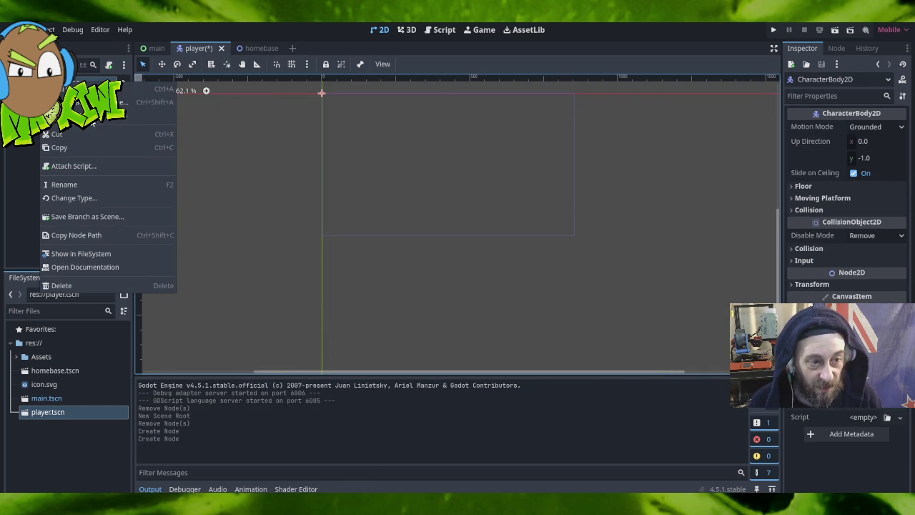
click(79, 88)
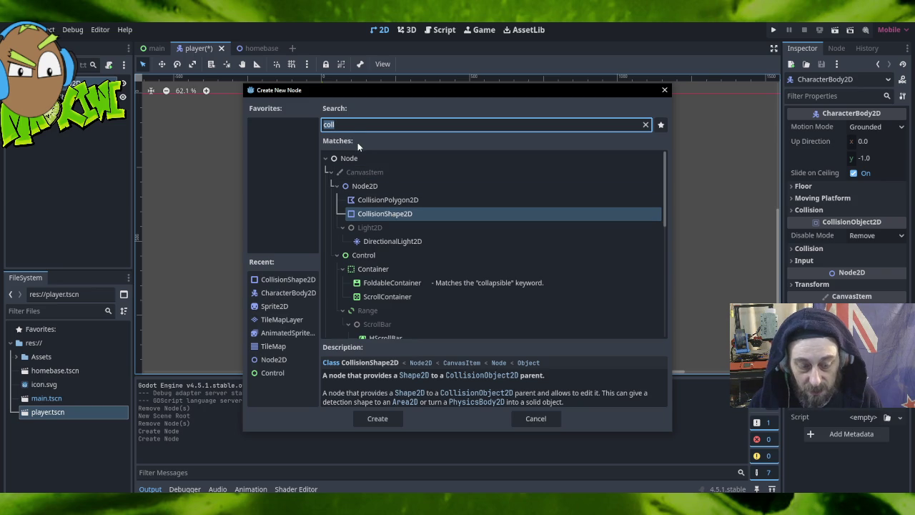
text(spr)
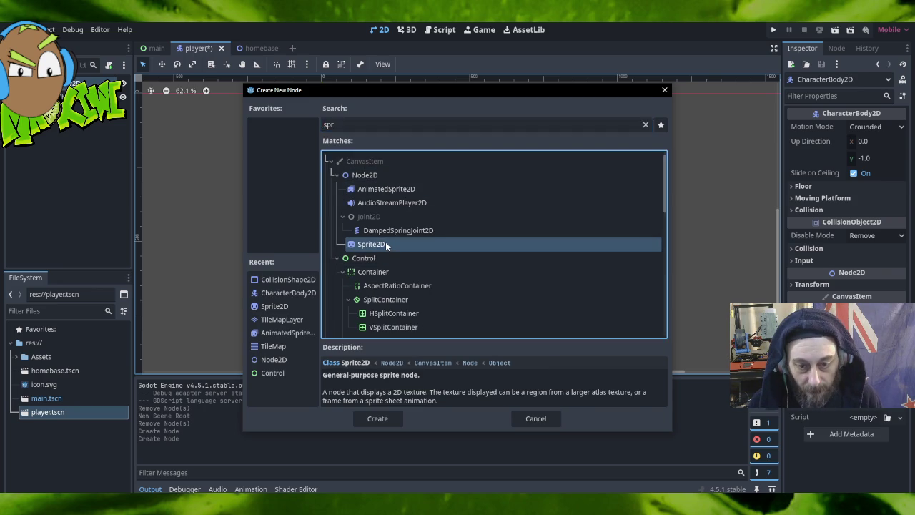
double_click(361, 244)
click(71, 93)
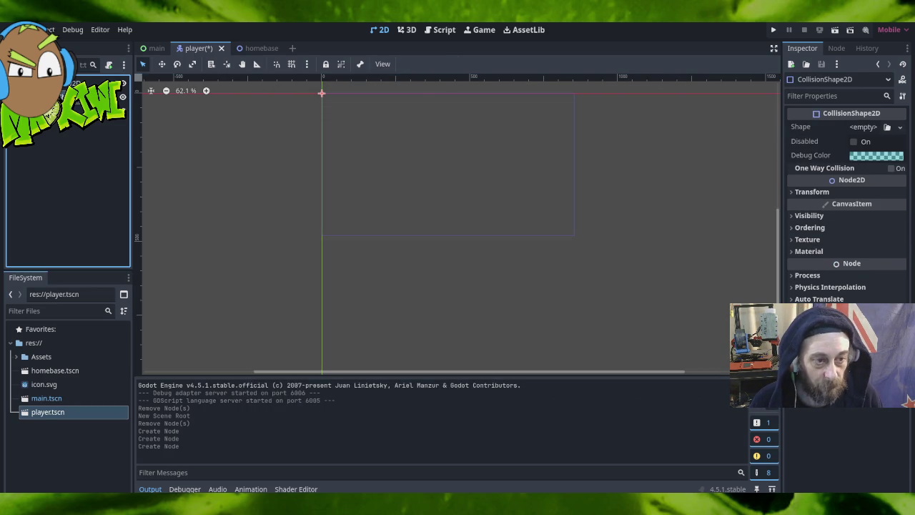
Dismiss the missing-shape warning and give CollisionShape2D a new RectangleShape2D.
mouse_move(110, 93)
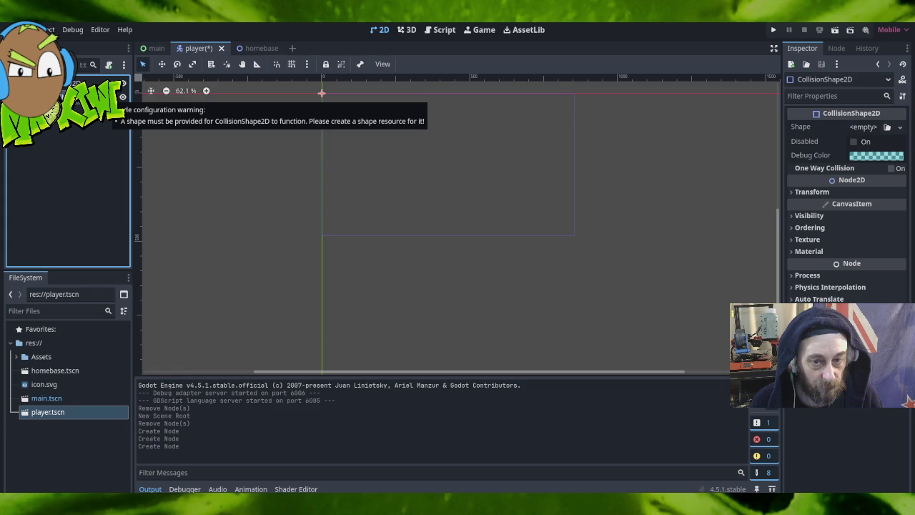
click(122, 95)
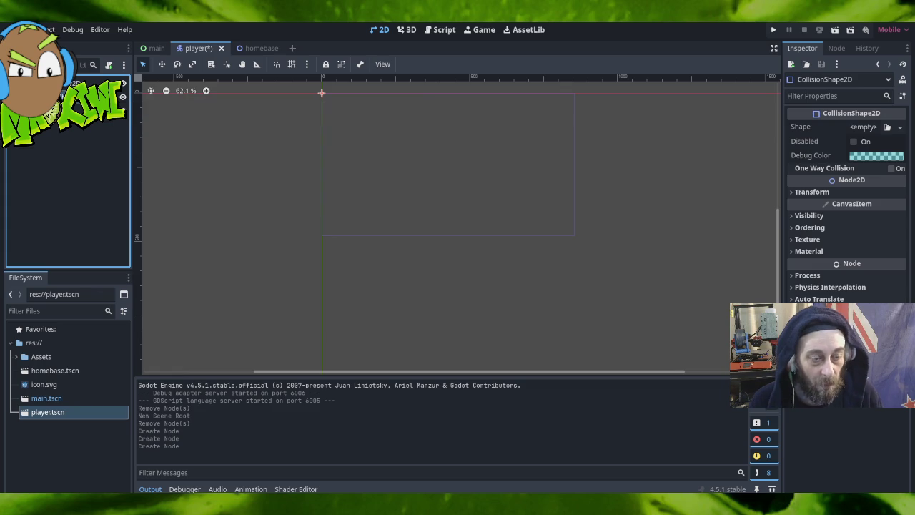
click(479, 278)
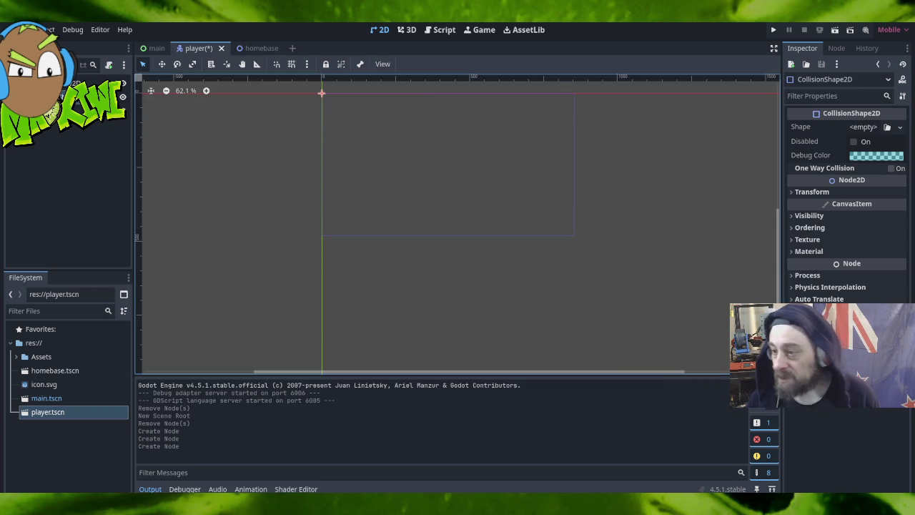
click(863, 126)
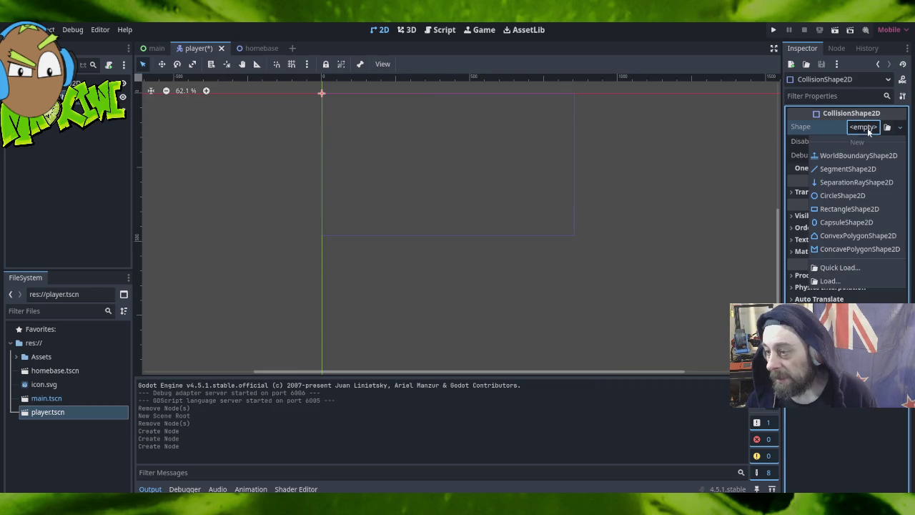
click(859, 209)
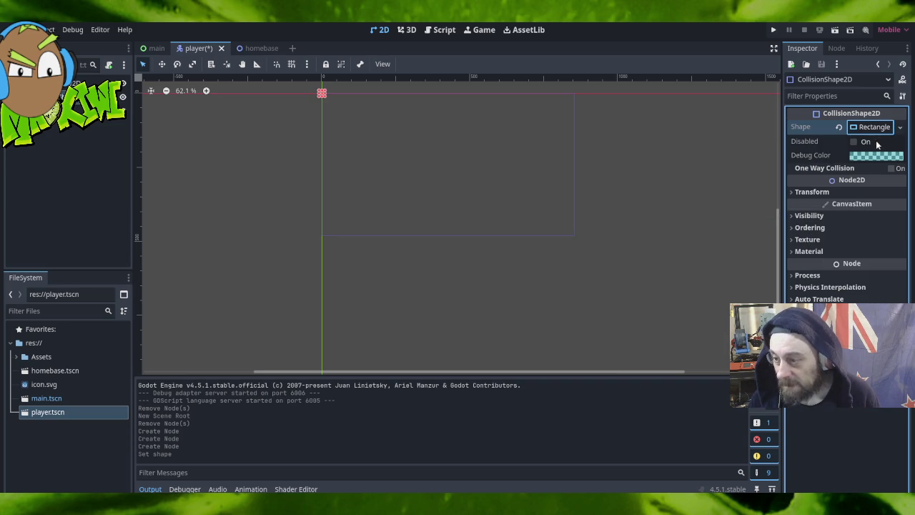
click(638, 203)
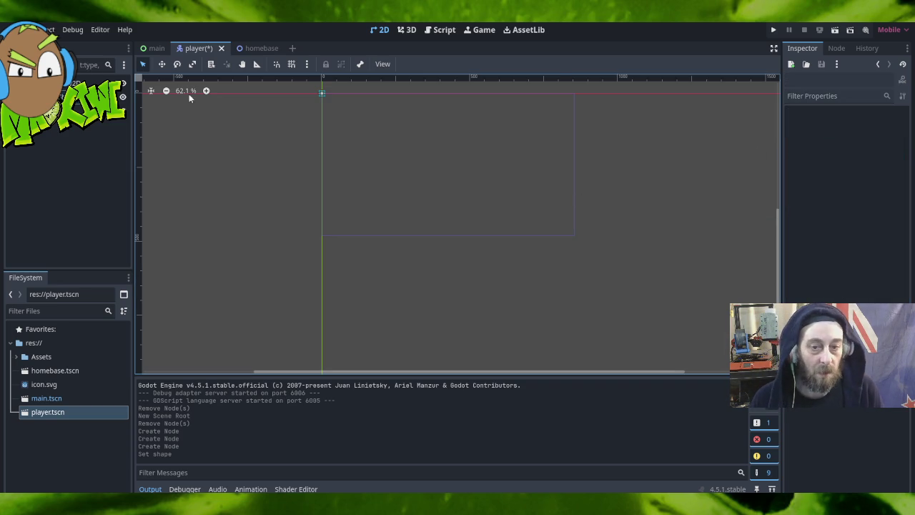
Load oldman.png from the project files as the Sprite2D's texture.
click(100, 129)
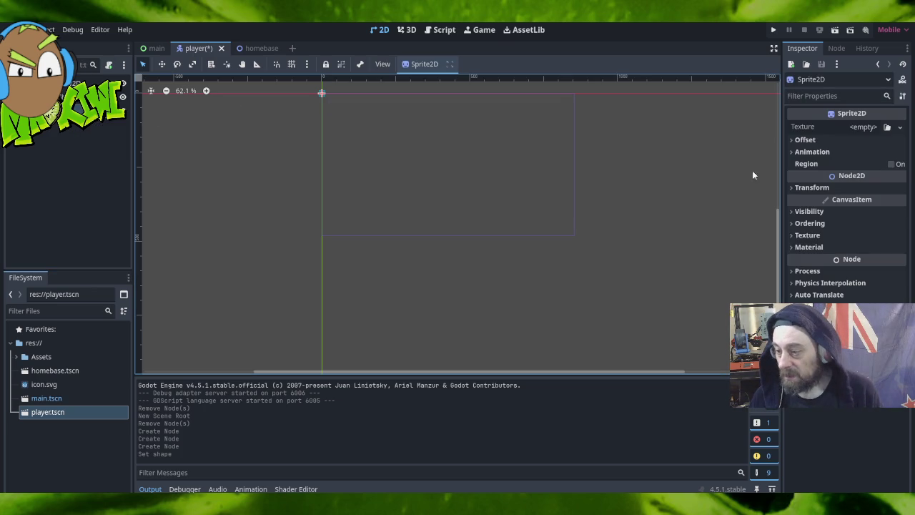
click(864, 127)
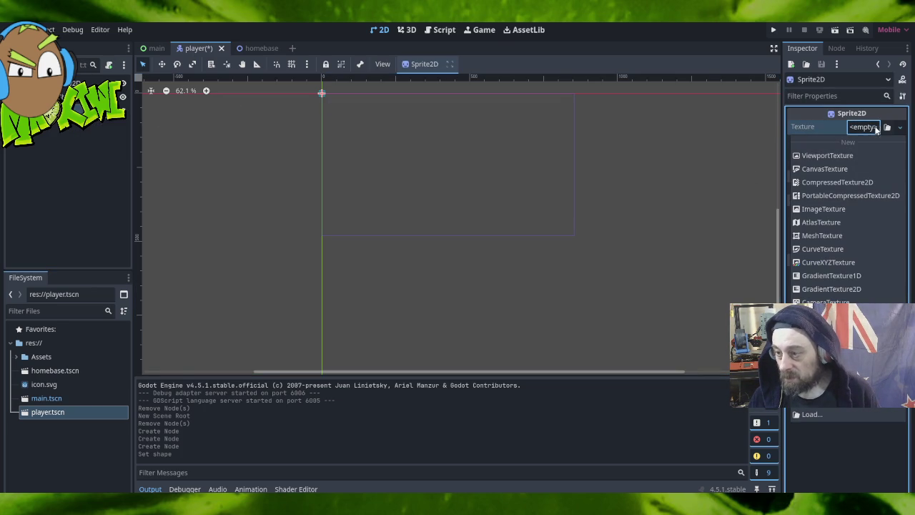
click(888, 127)
click(889, 127)
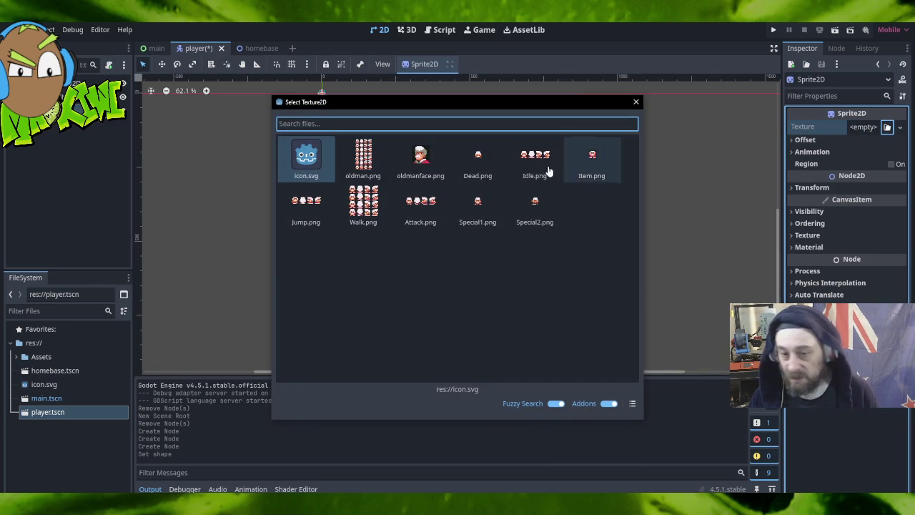
double_click(363, 157)
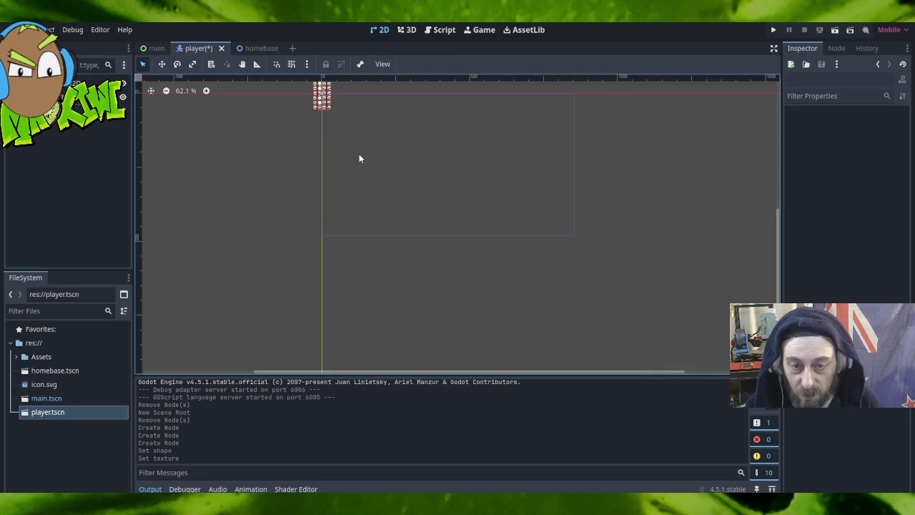
Expand the sprite's Animation properties and begin raising its horizontal frames.
click(328, 99)
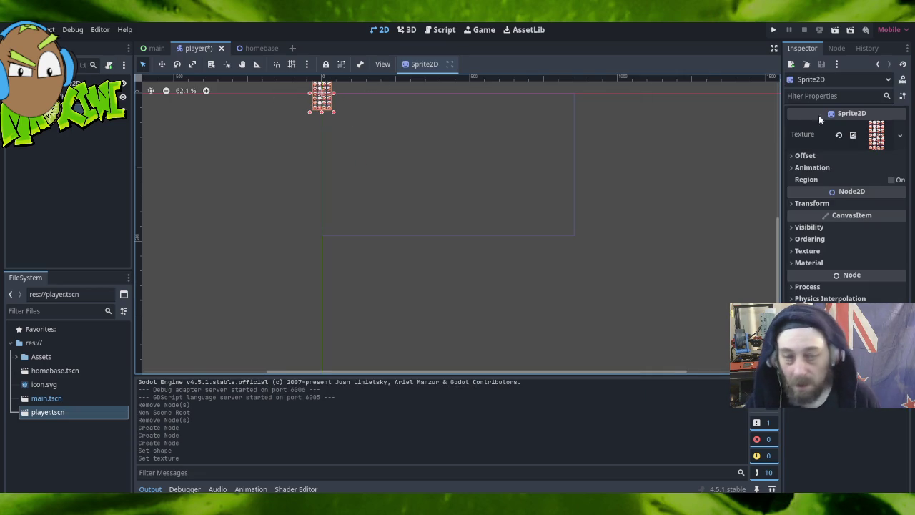
click(791, 204)
click(791, 203)
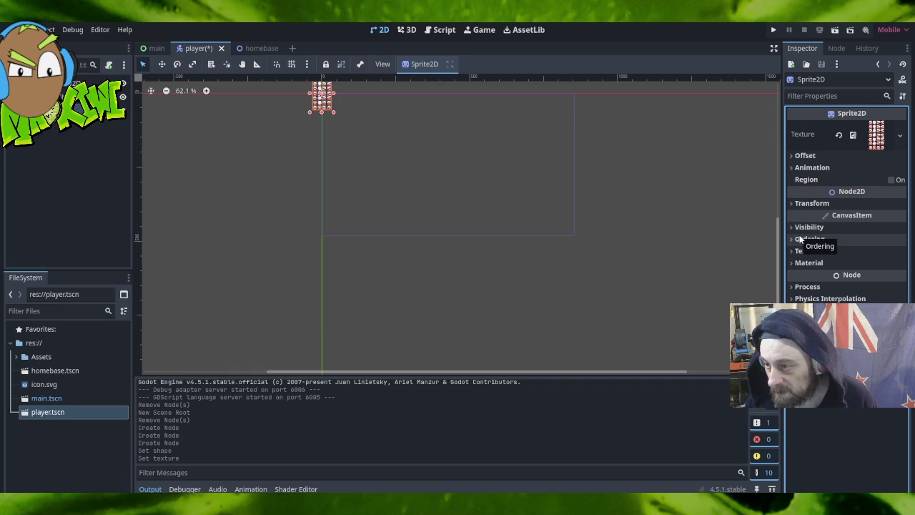
click(794, 168)
click(899, 179)
Split the sprite sheet into 4 horizontal and 7 vertical frames, then center the enlarged sprite.
click(899, 178)
click(900, 179)
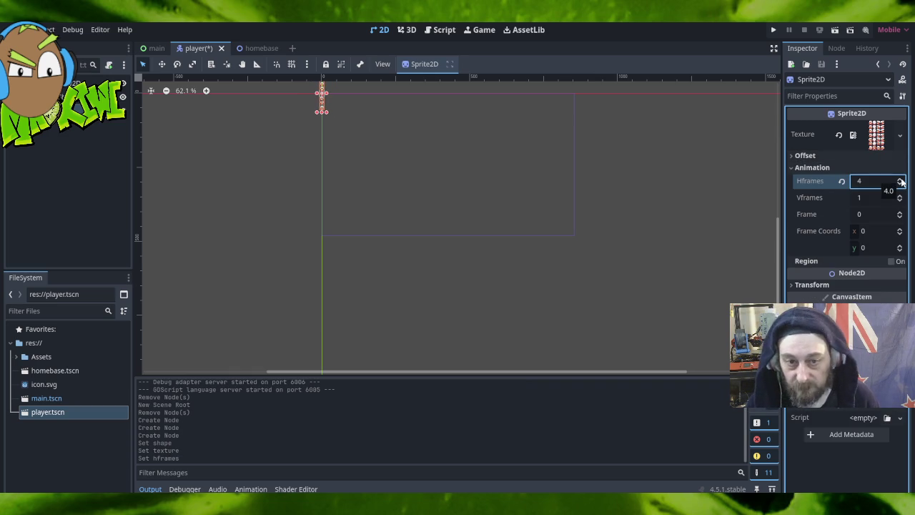
click(899, 196)
click(899, 196)
click(899, 196)
click(899, 196)
click(899, 195)
click(899, 196)
scroll(276, 75, up, 2)
scroll(322, 96, up, 15)
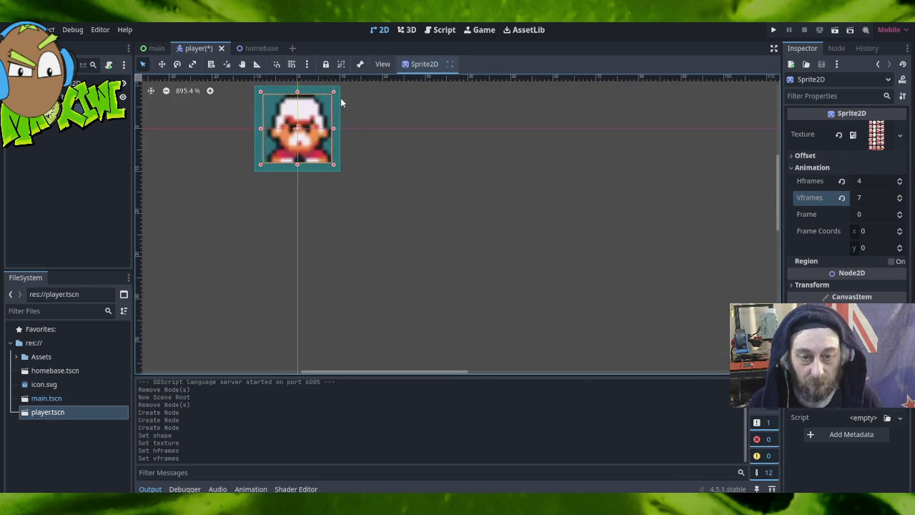
scroll(341, 103, up, 4)
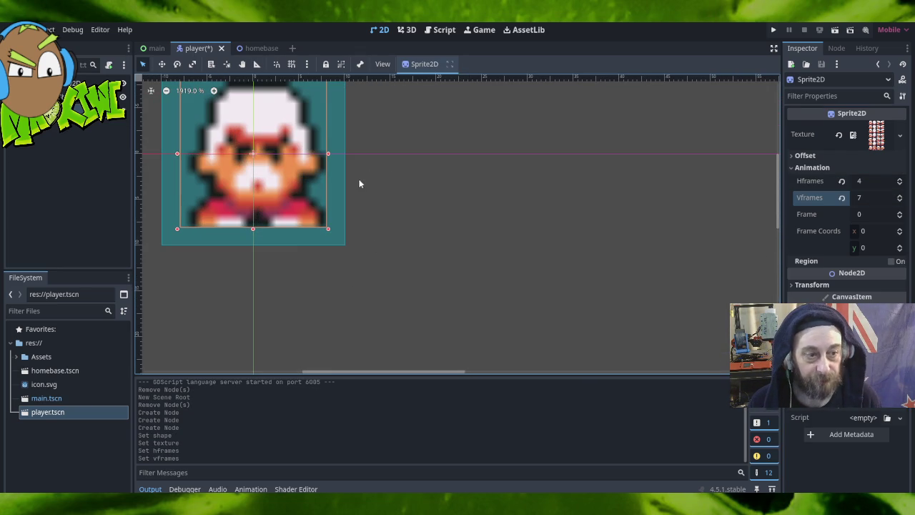
right_click(386, 170)
click(485, 317)
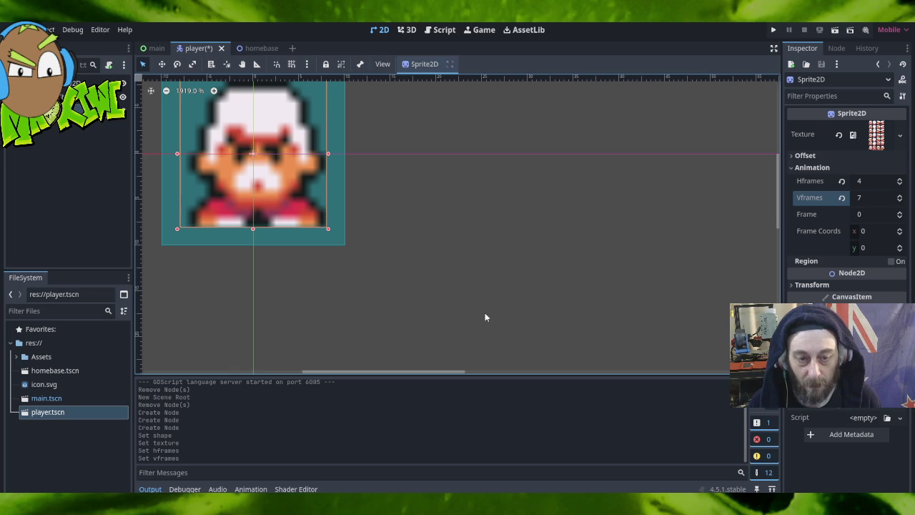
drag(428, 240, 520, 287)
Set the CanvasItem texture filter to Nearest so the pixel art renders crisply.
click(85, 81)
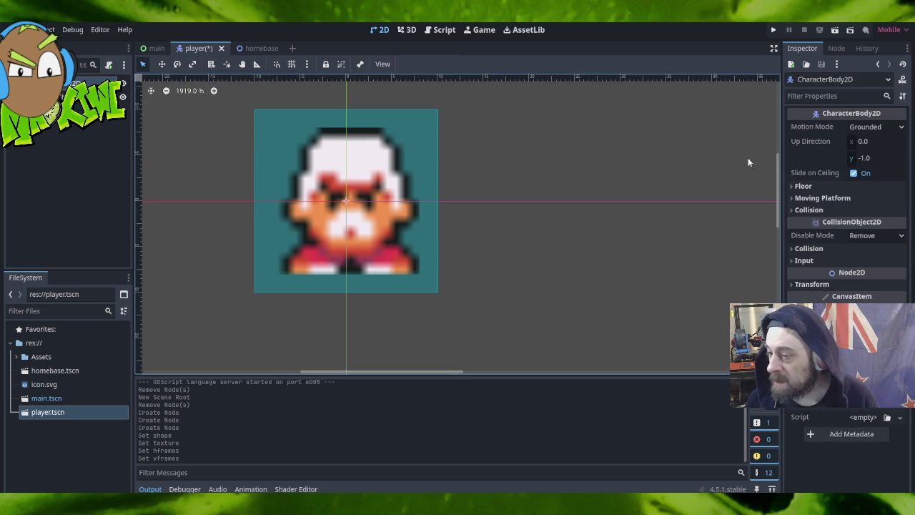
click(791, 275)
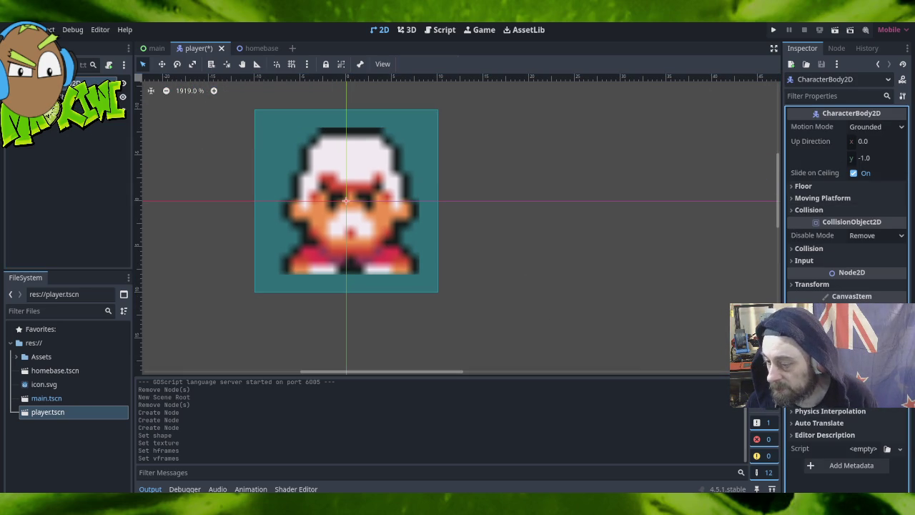
click(872, 343)
click(839, 373)
click(559, 248)
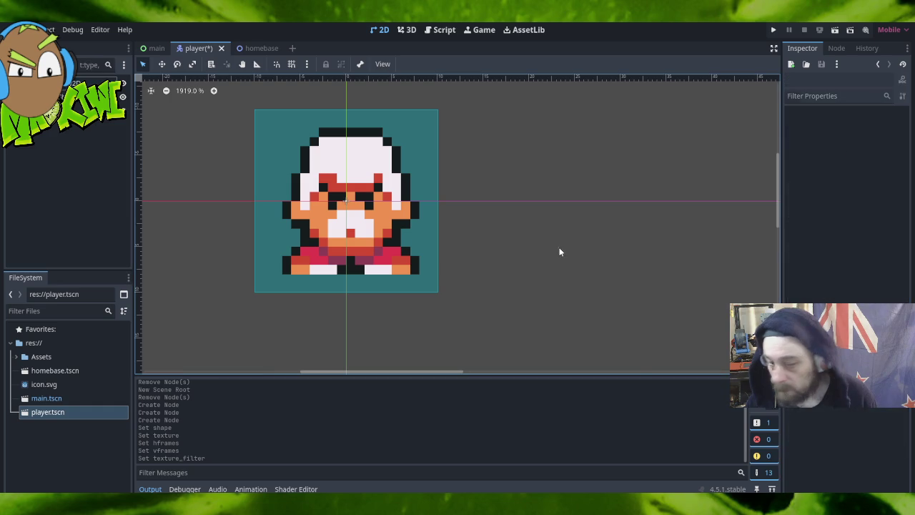
click(64, 111)
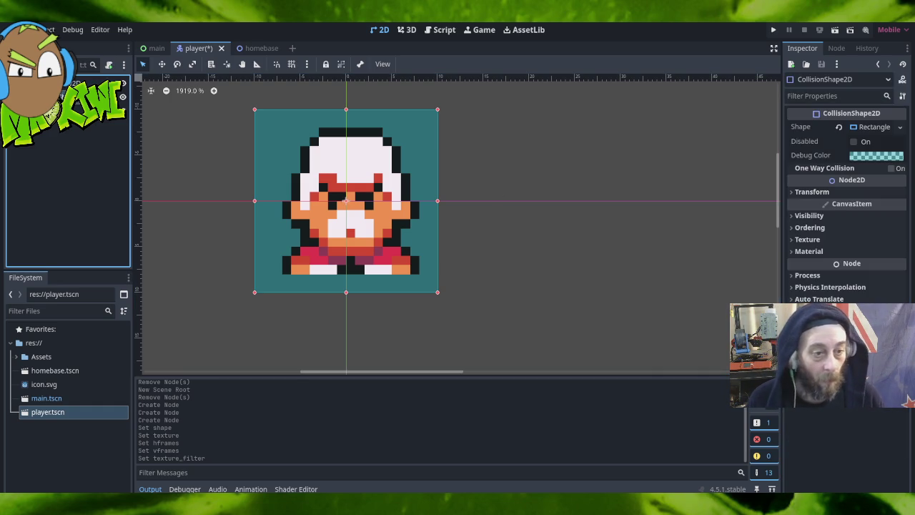
Drag the collision rectangle's top-left and bottom-right corners inward to match the sprite bounds.
drag(258, 110, 281, 128)
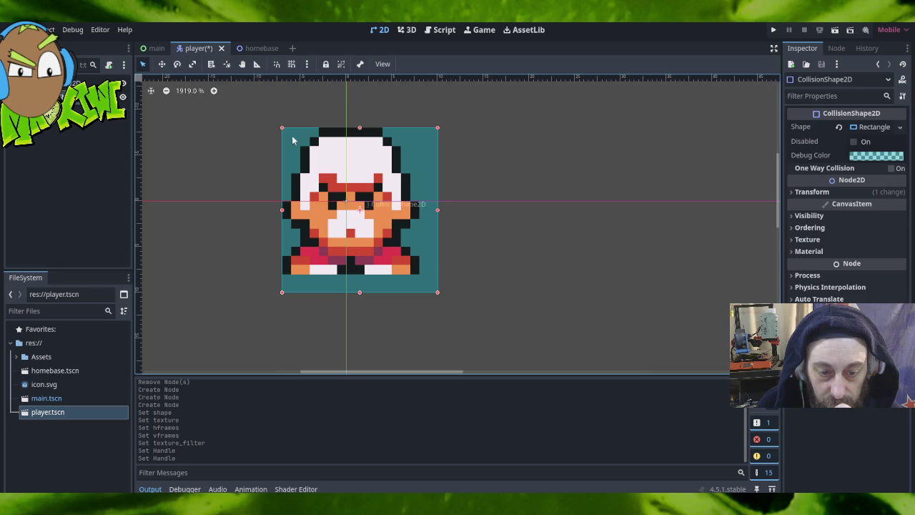
drag(438, 291, 419, 278)
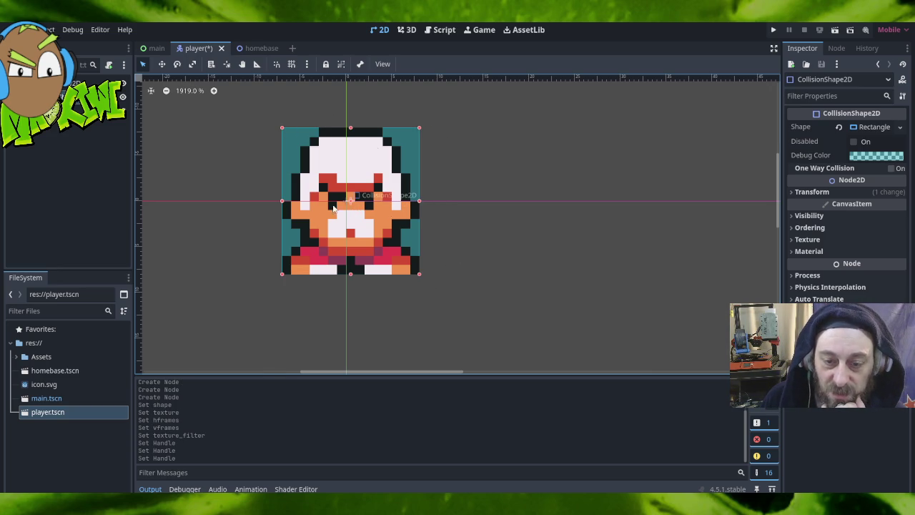
click(51, 106)
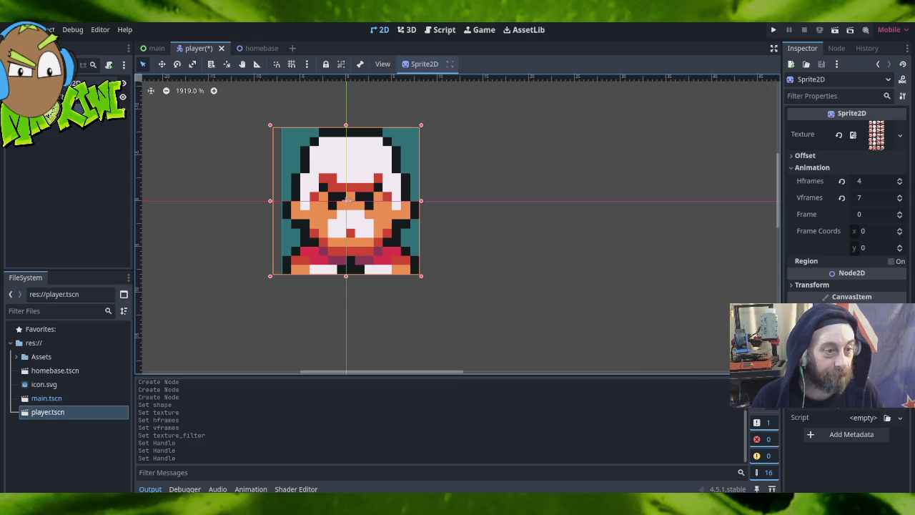
click(68, 193)
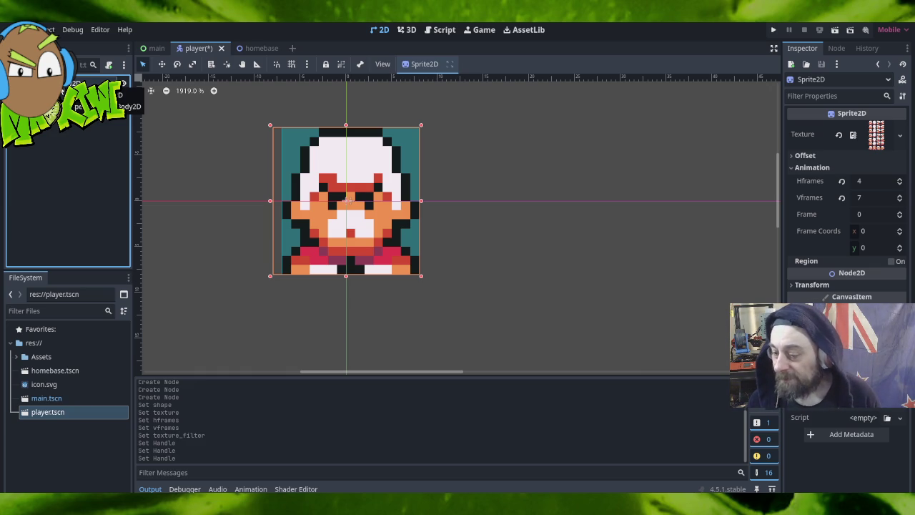
Rename the CharacterBody2D root node to Player.
click(32, 166)
click(86, 82)
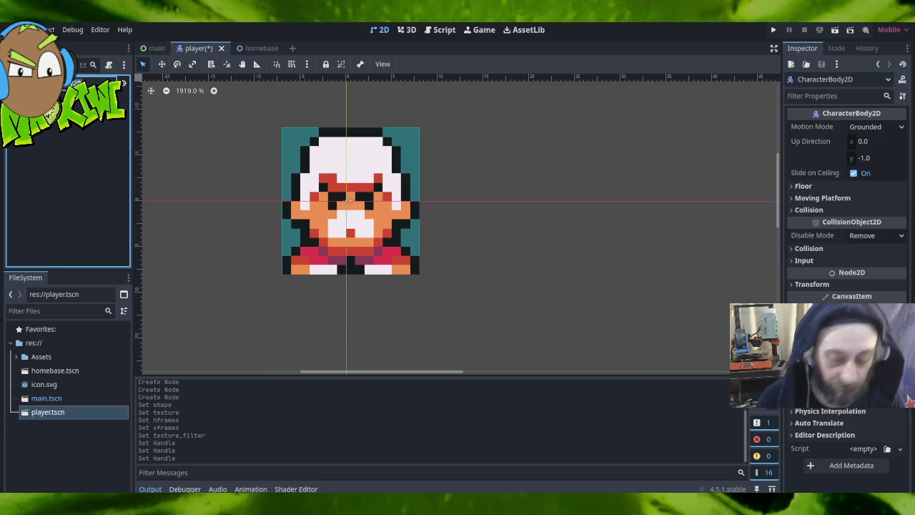
key(Return)
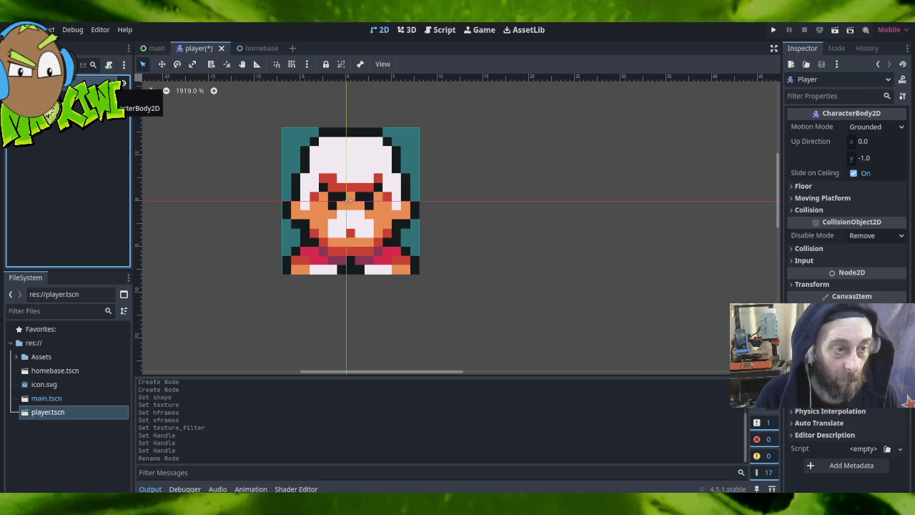
key(Escape)
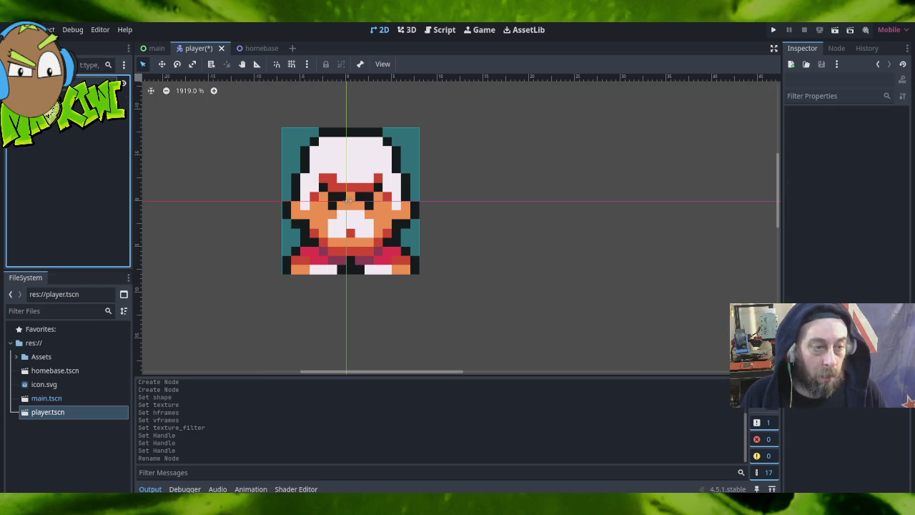
click(349, 201)
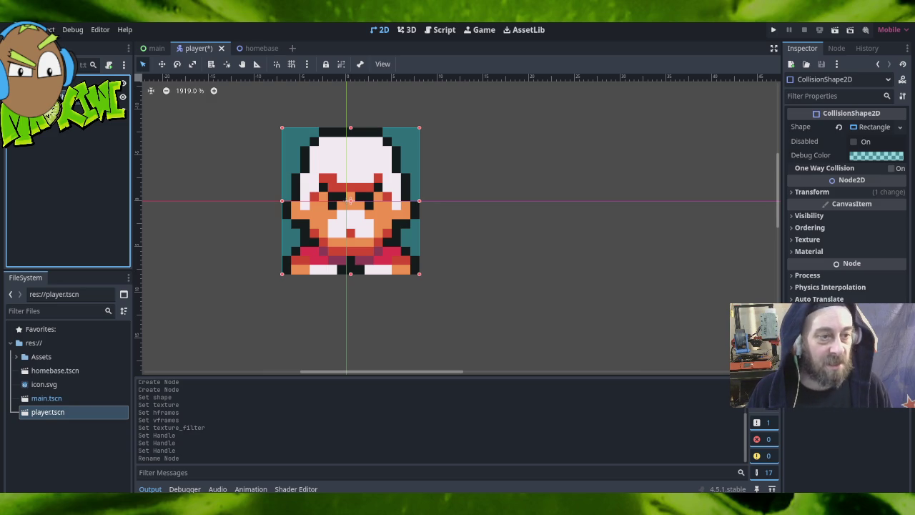
click(12, 29)
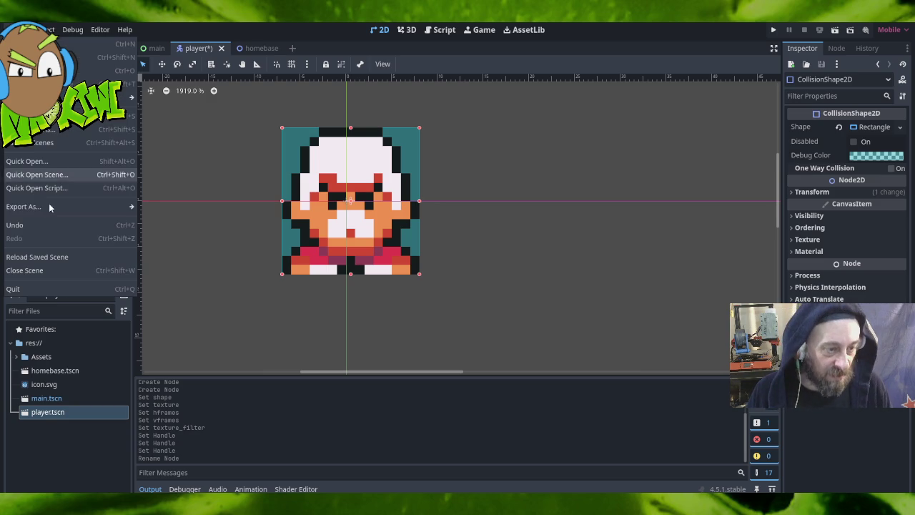
Save all scenes and attach a new player.gd with the Basic Movement template to Player.
click(42, 143)
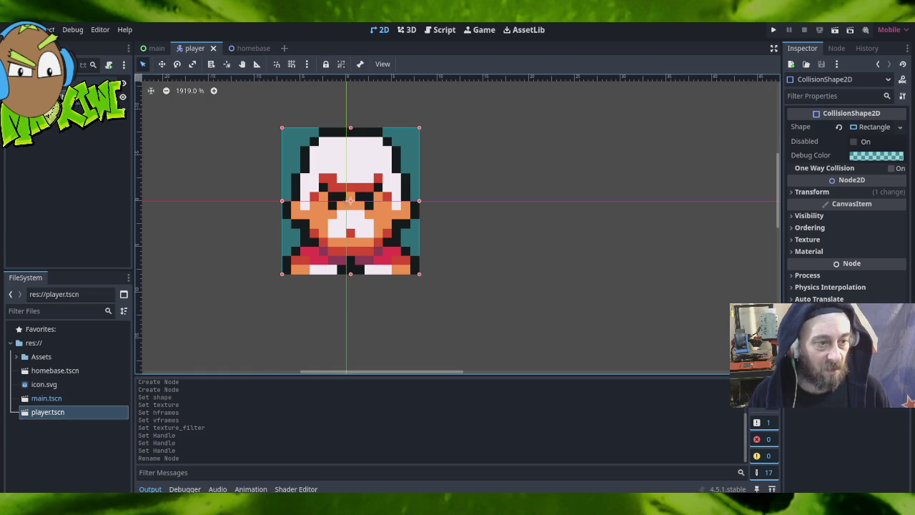
right_click(37, 81)
click(86, 166)
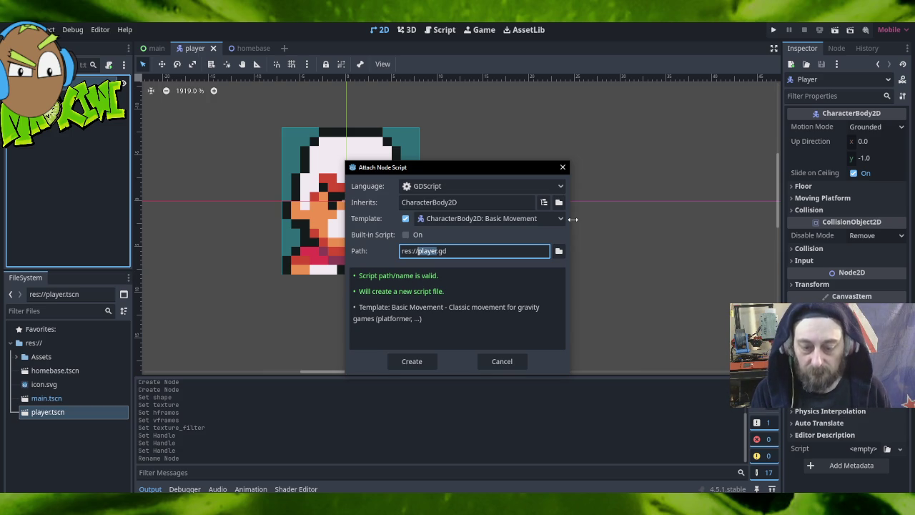
key(Return)
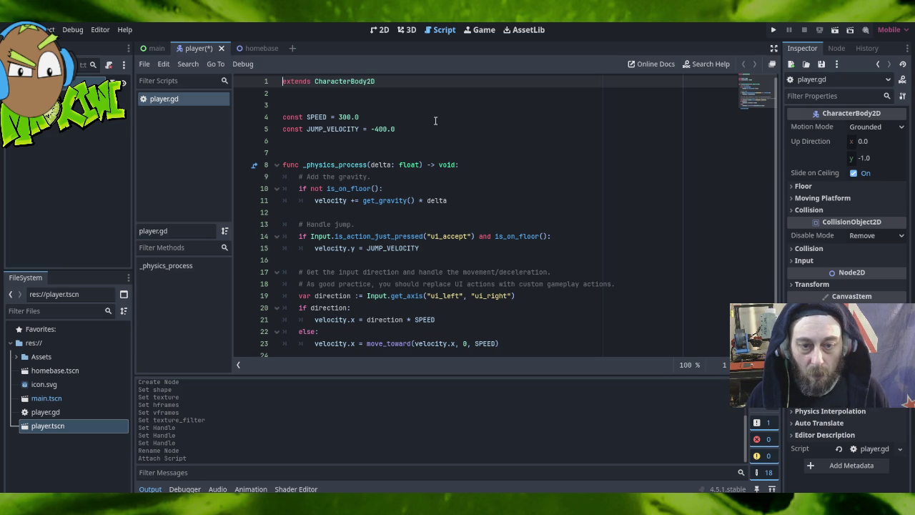
Scroll through the generated player.gd movement code, then save all scenes.
scroll(438, 123, down, 1)
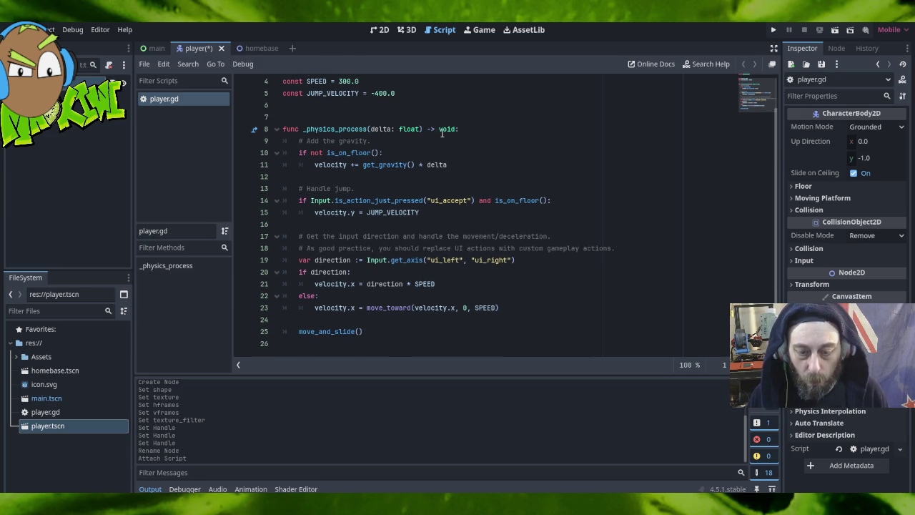
scroll(508, 293, up, 1)
scroll(508, 293, down, 1)
scroll(507, 293, up, 1)
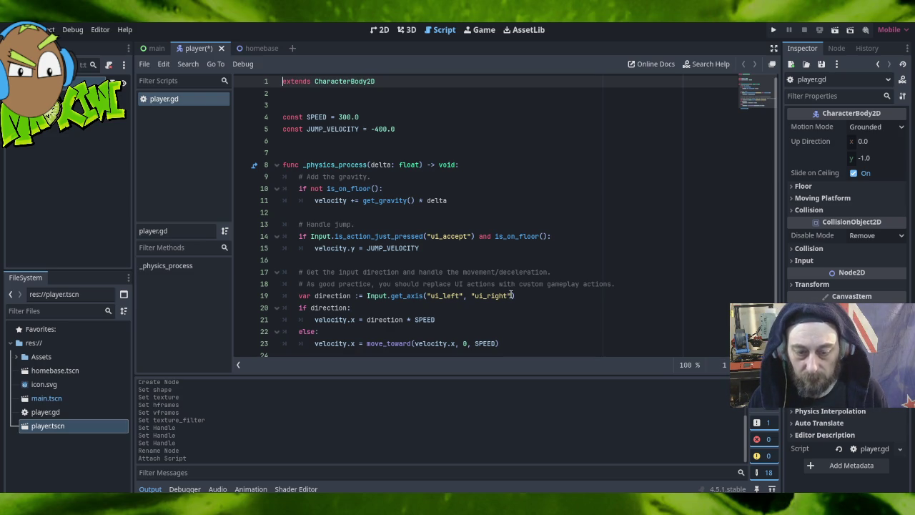
scroll(477, 314, down, 1)
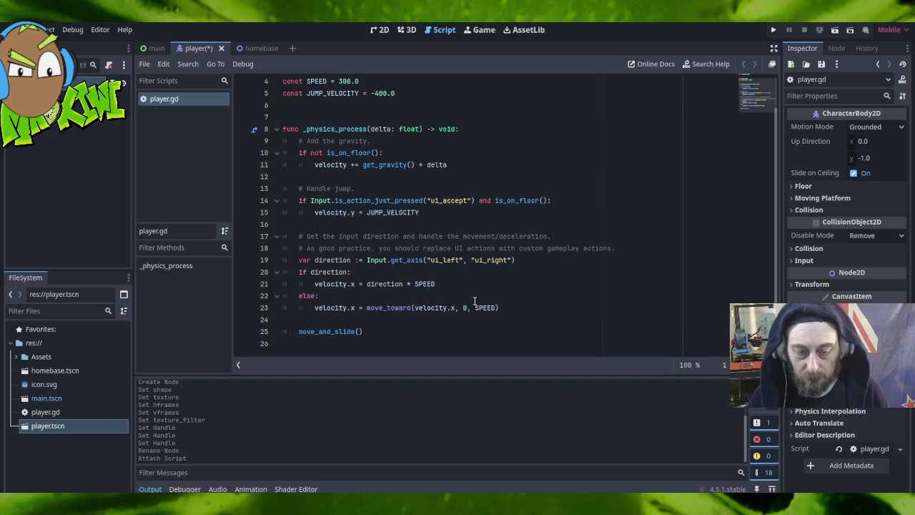
click(15, 29)
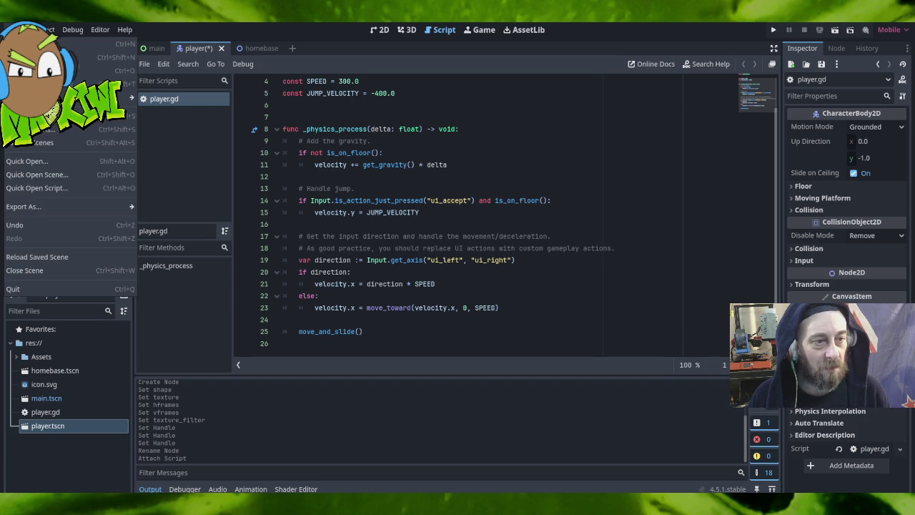
click(43, 142)
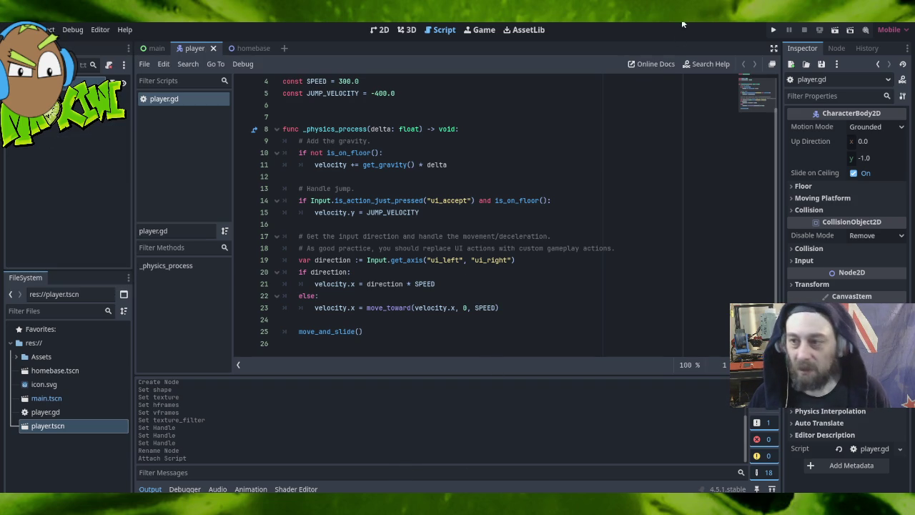
click(773, 29)
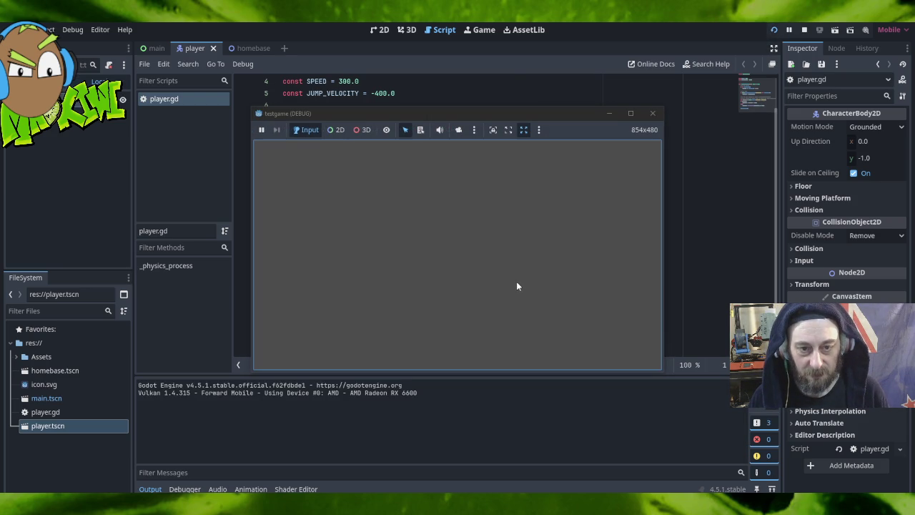
Stop the running test game and locate main.tscn in the FileSystem dock.
click(651, 113)
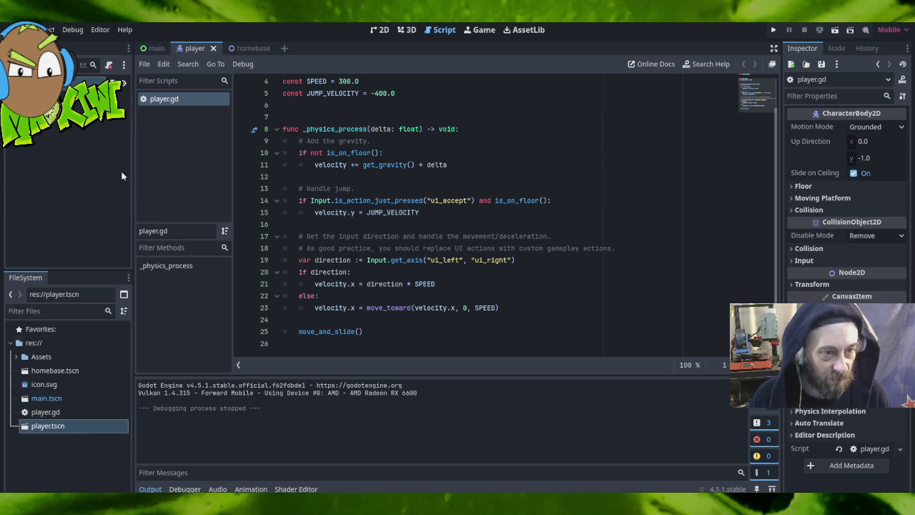
click(59, 150)
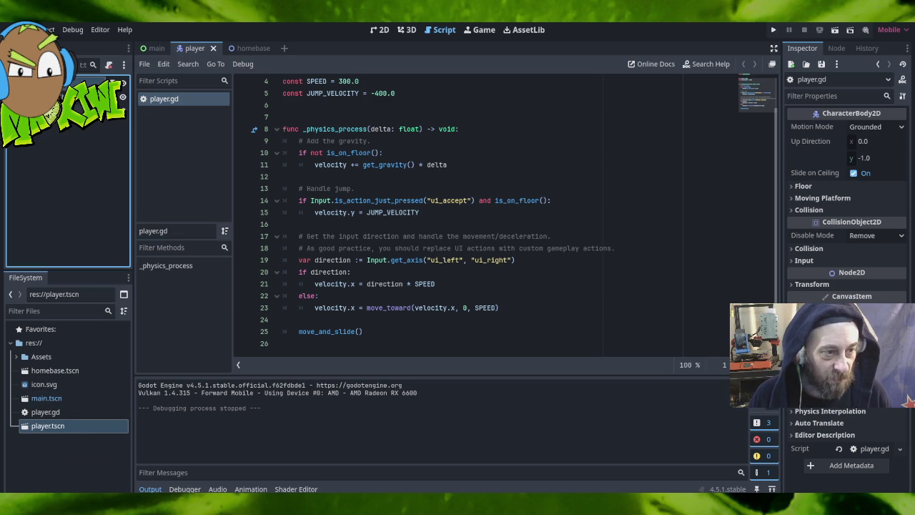
click(60, 398)
Open main.tscn and delete the Ball name from both places in the spawning code.
double_click(62, 400)
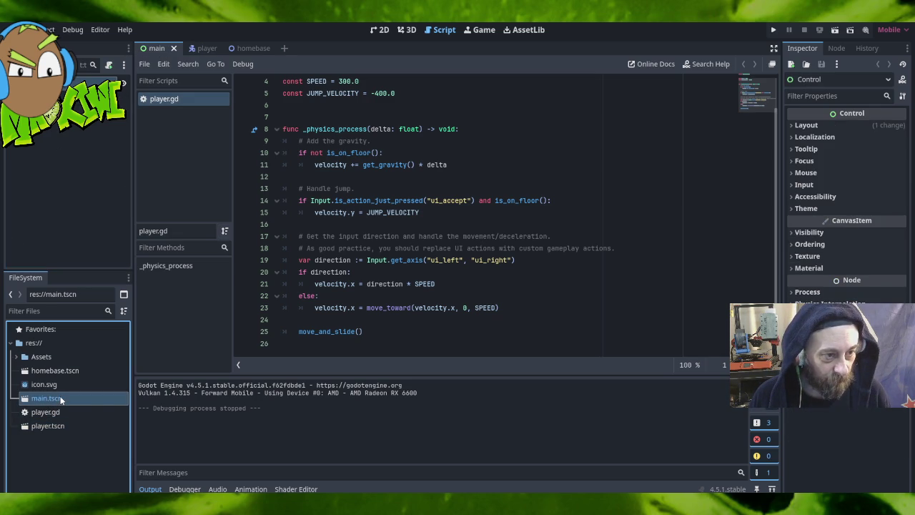
right_click(60, 399)
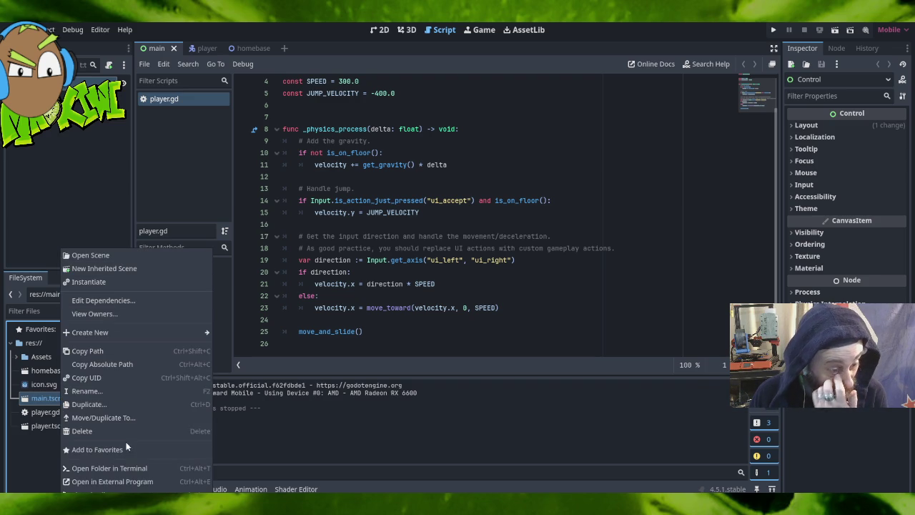
click(31, 203)
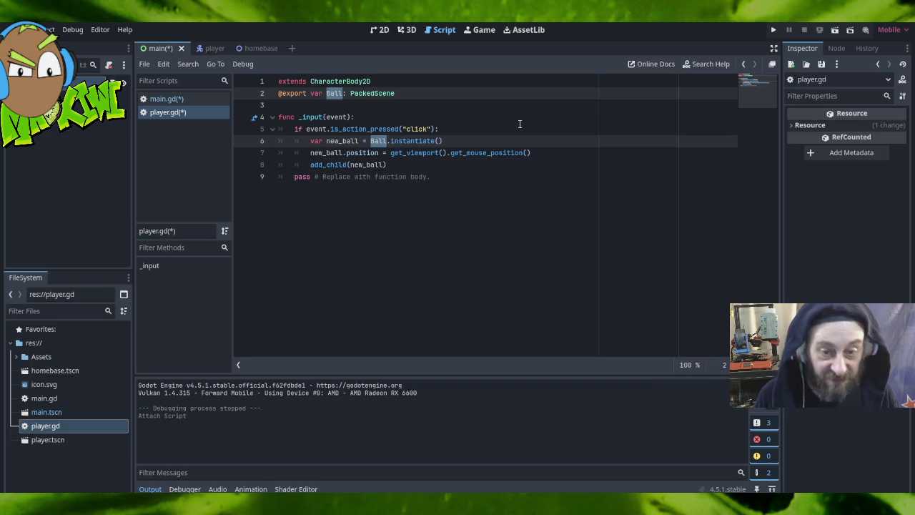
key(BackSpace)
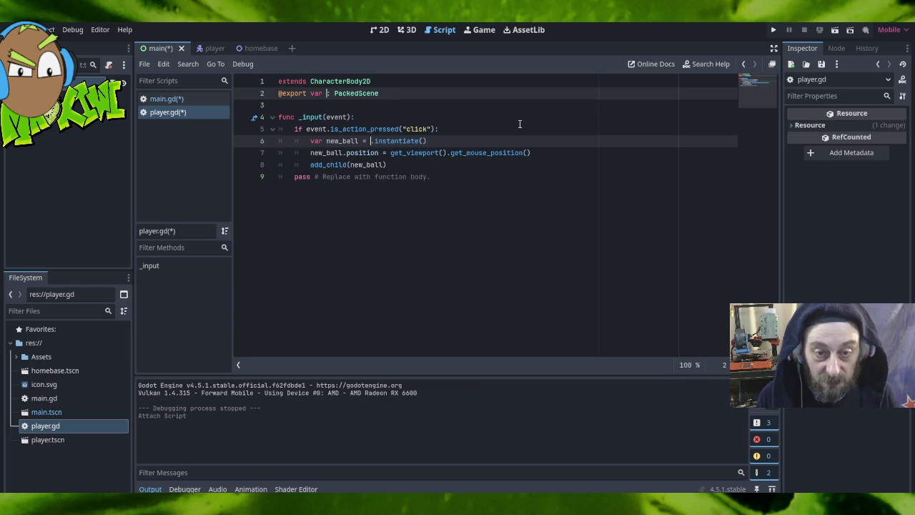
Type Player where Ball was, rename every new_ball to new_player, and save all.
text(Player)
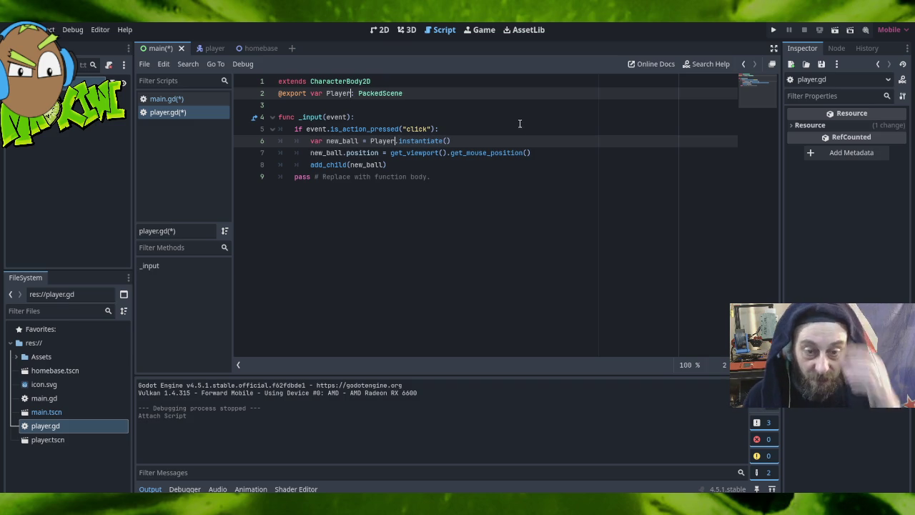
double_click(341, 141)
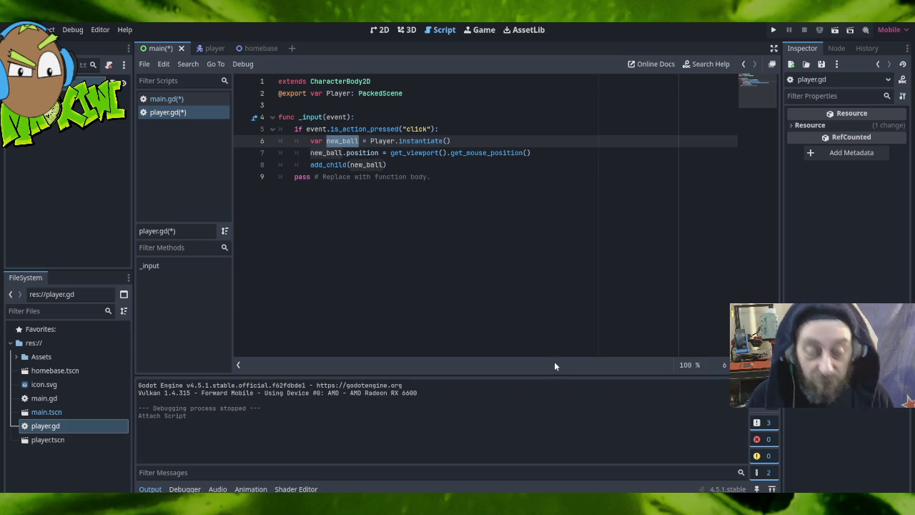
key(ctrl+d)
key(ctrl+d)
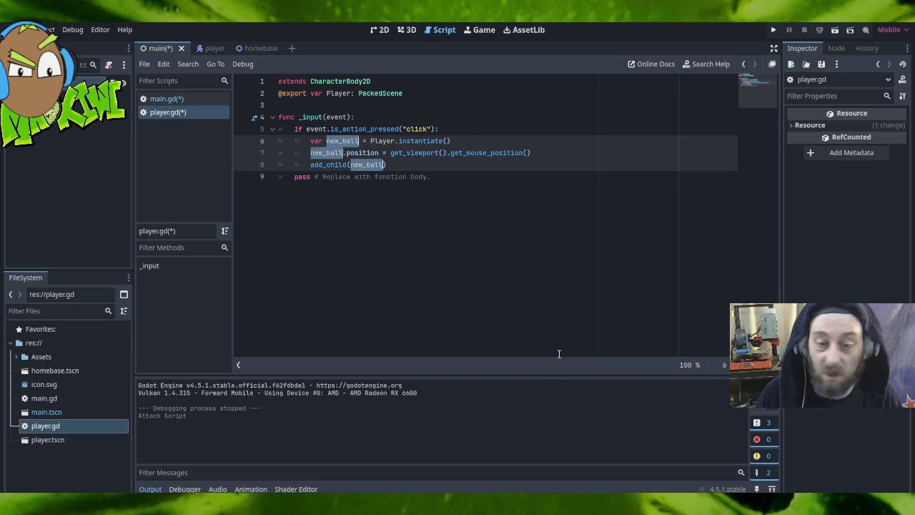
text(new_playe)
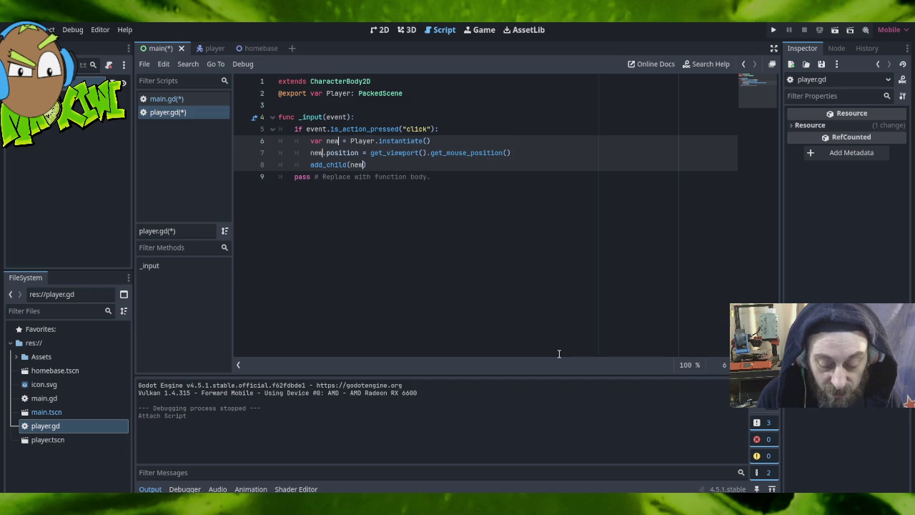
text(r)
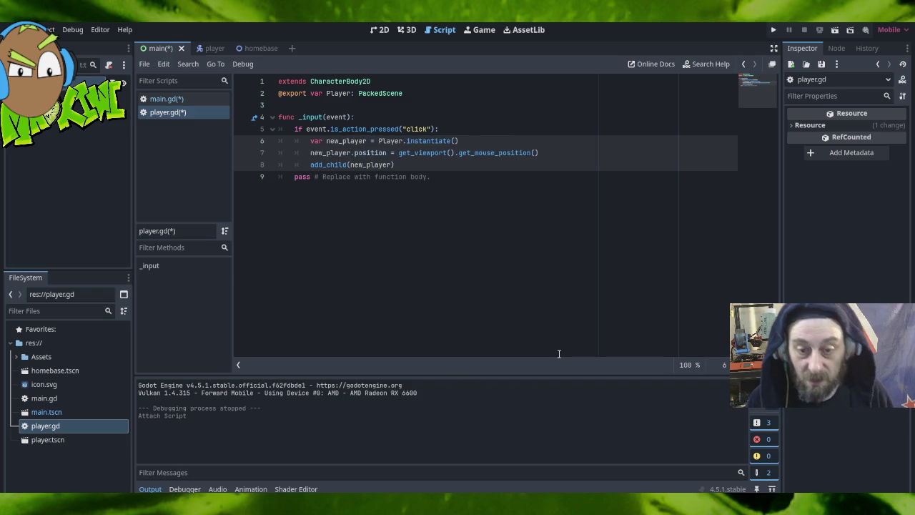
click(469, 236)
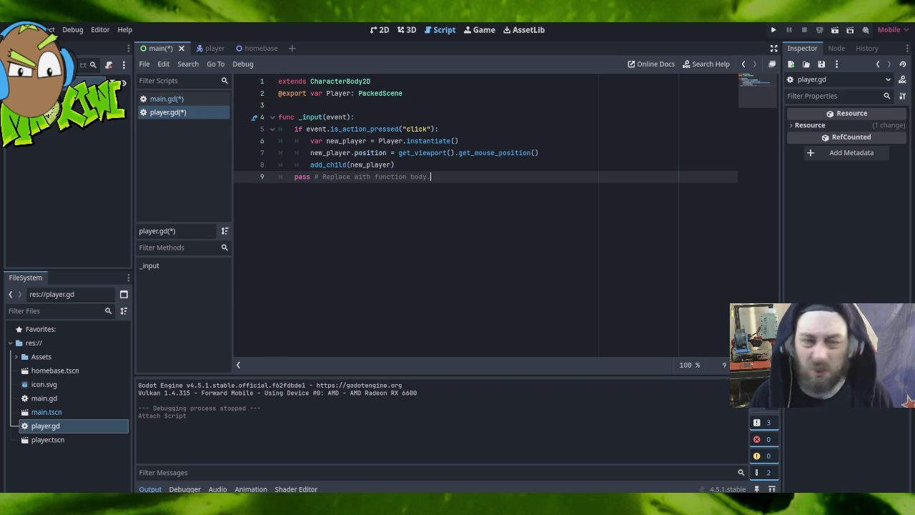
click(10, 29)
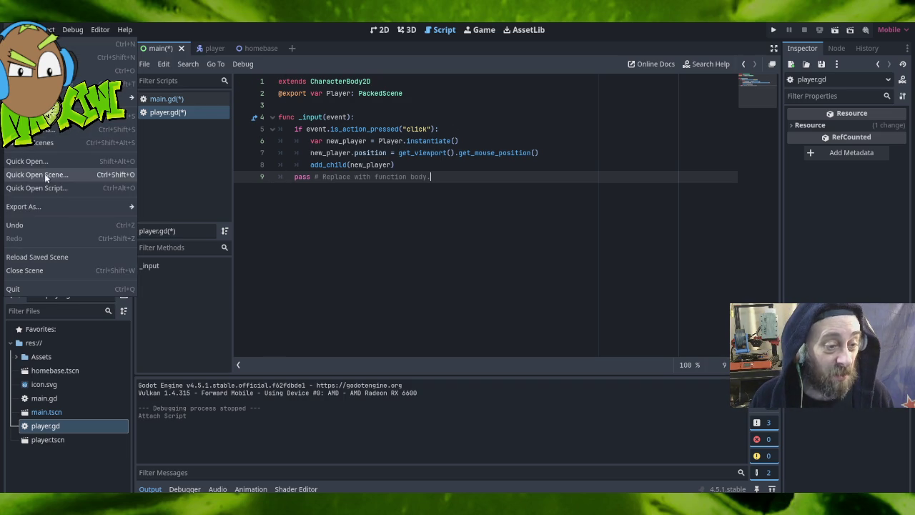
click(42, 142)
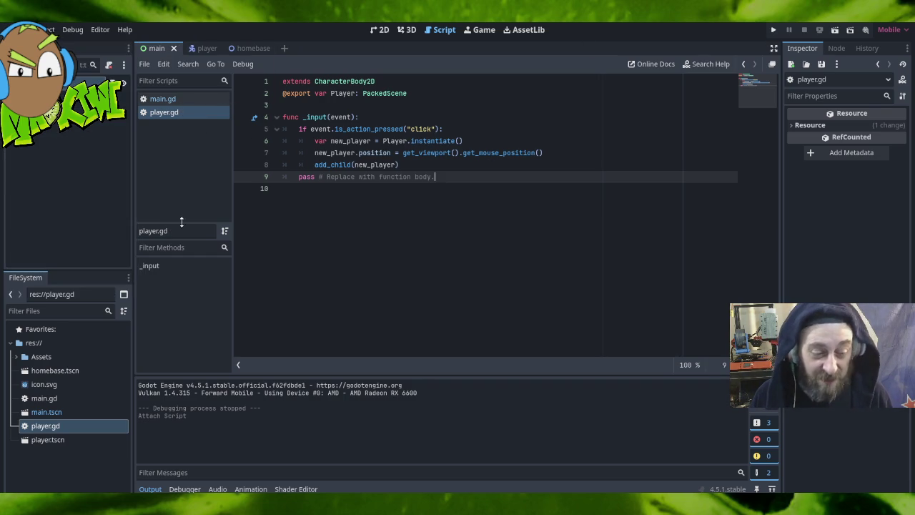
Run the project and open the Debugger's Errors tab listing the missing "click" action.
click(773, 29)
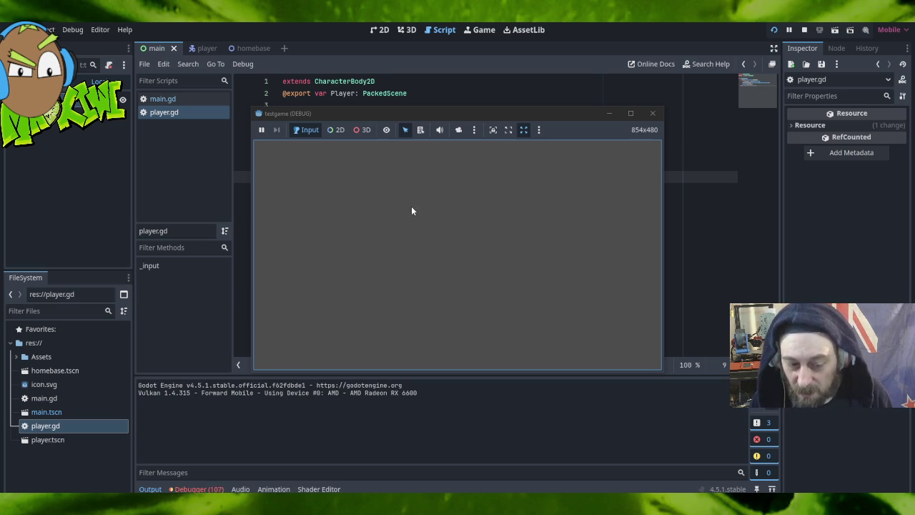
click(195, 489)
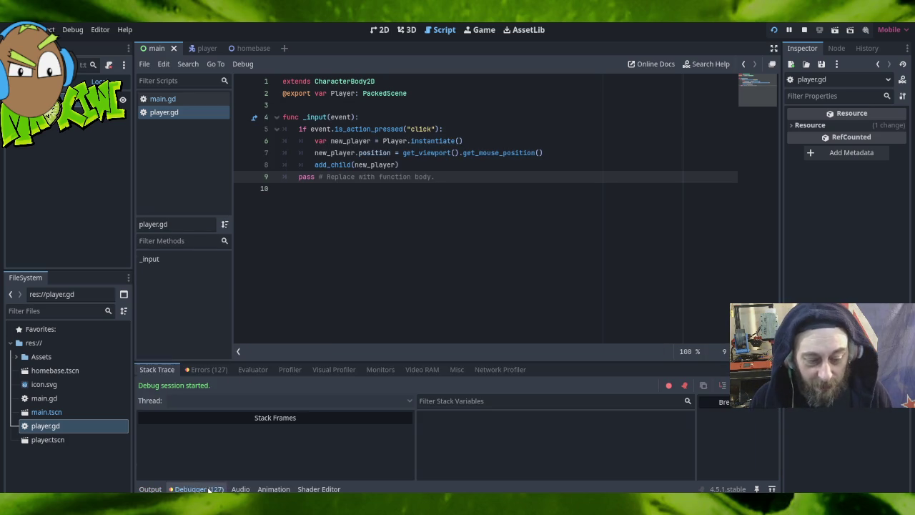
click(211, 371)
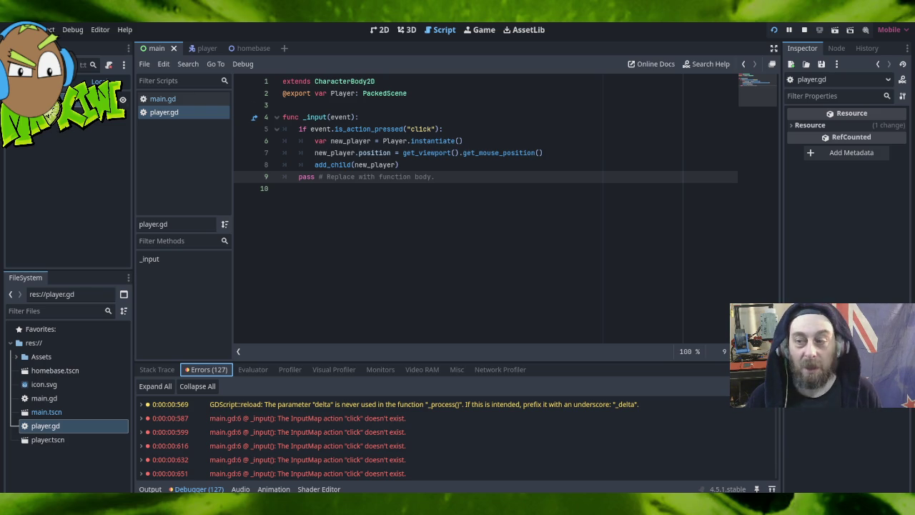
click(865, 48)
click(829, 48)
From the Control node's Signals list, connect gui_input() to a new _on_gui_input(event: InputEvent) function in main.gd.
click(802, 48)
click(57, 100)
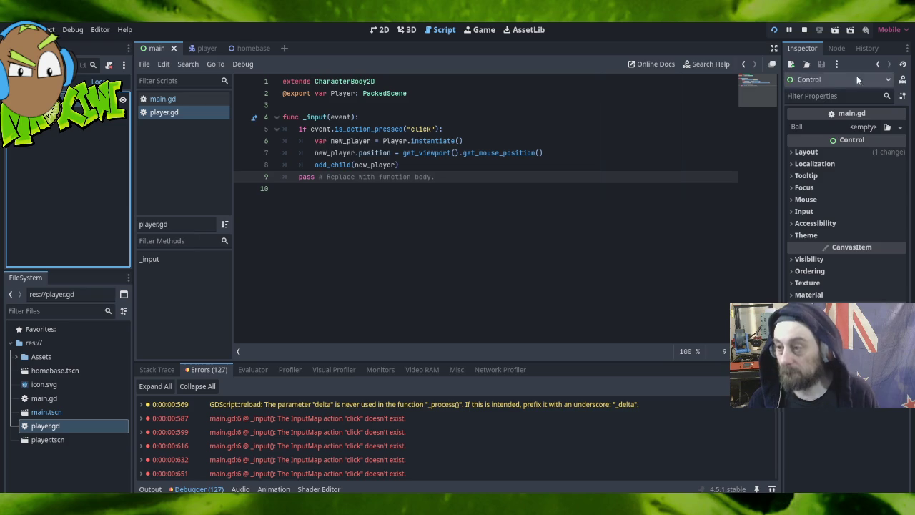
click(833, 48)
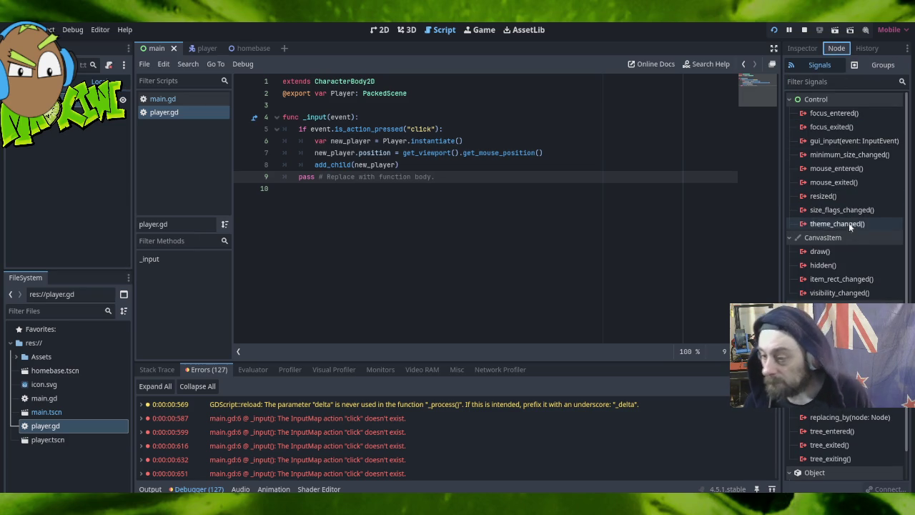
scroll(853, 428, down, 1)
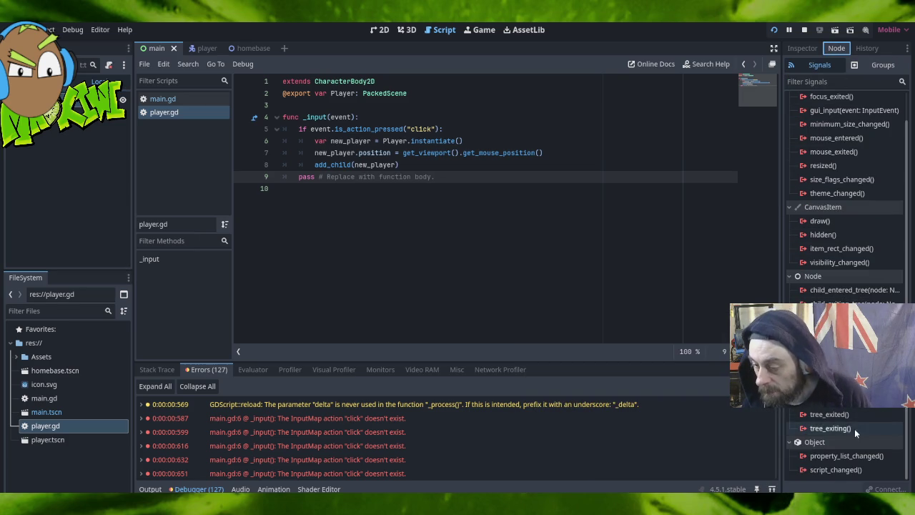
scroll(873, 440, up, 1)
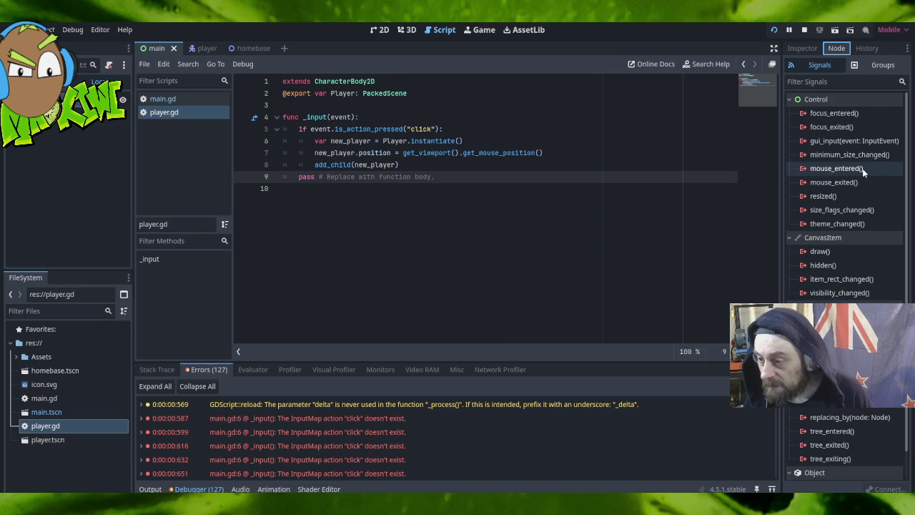
mouse_move(861, 183)
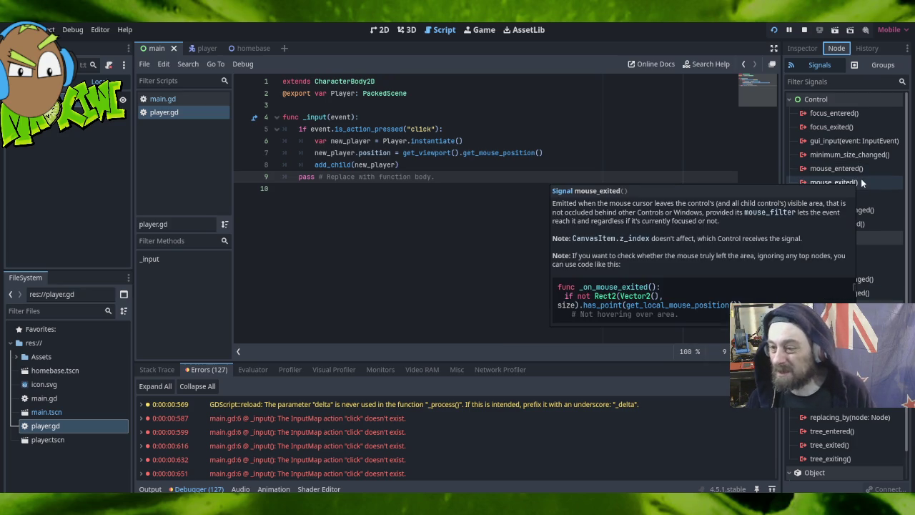
mouse_move(849, 145)
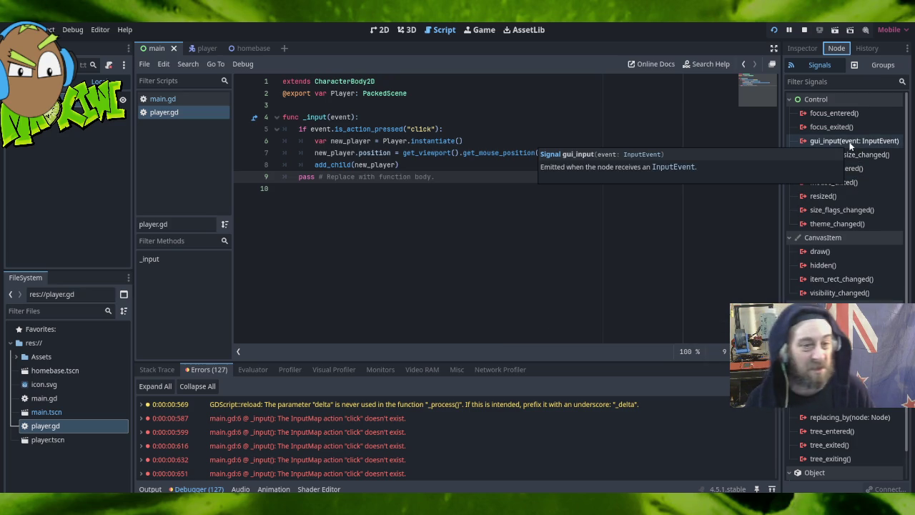
double_click(848, 143)
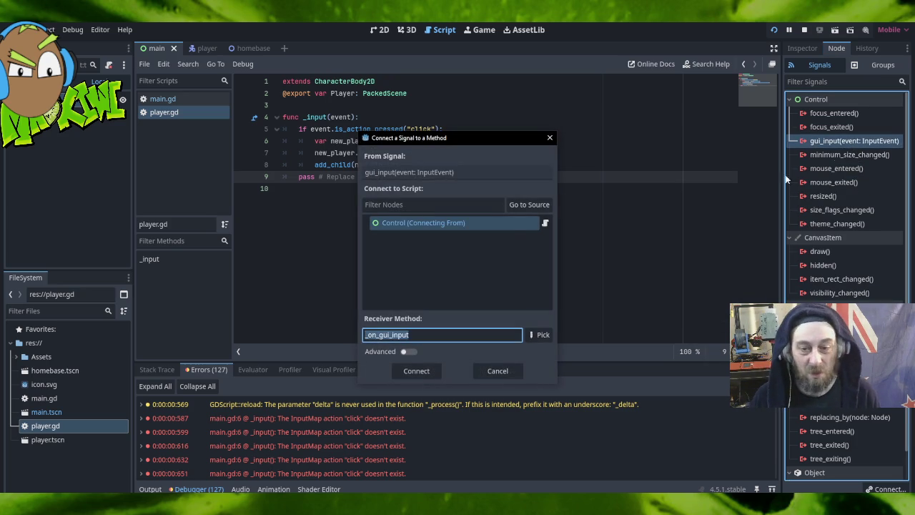
click(416, 370)
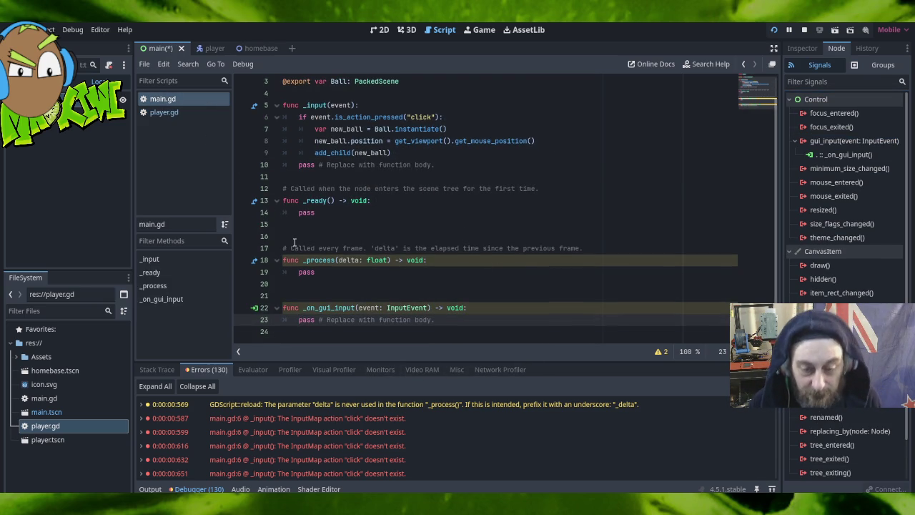
Inspect main.gd's _process function and _input click-handling code, then return to player.gd.
mouse_move(291, 246)
mouse_down()
mouse_move(513, 300)
mouse_move(544, 283)
mouse_move(539, 267)
mouse_up()
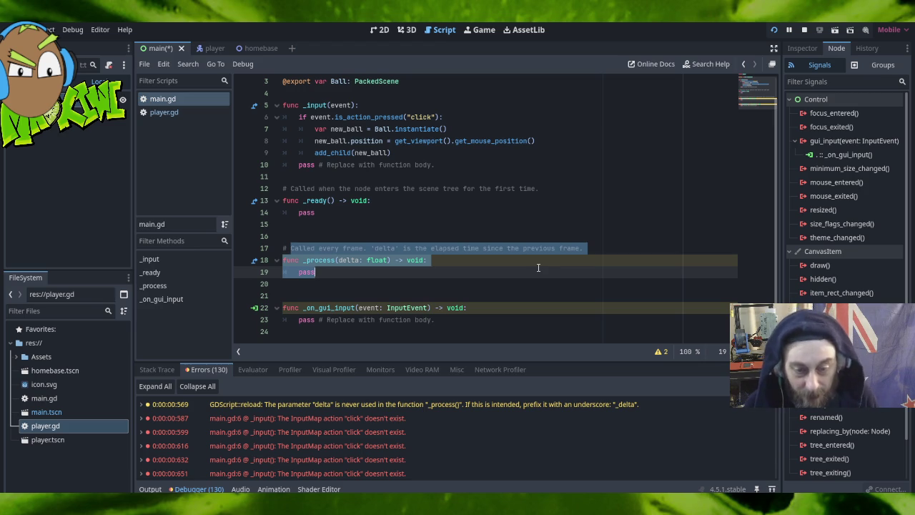
click(400, 212)
scroll(401, 237, up, 1)
scroll(399, 229, up, 2)
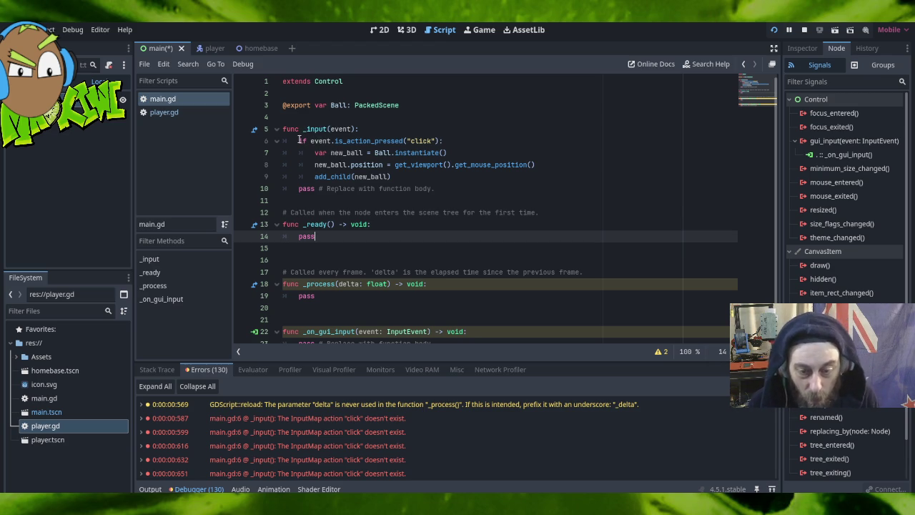
scroll(457, 245, down, 1)
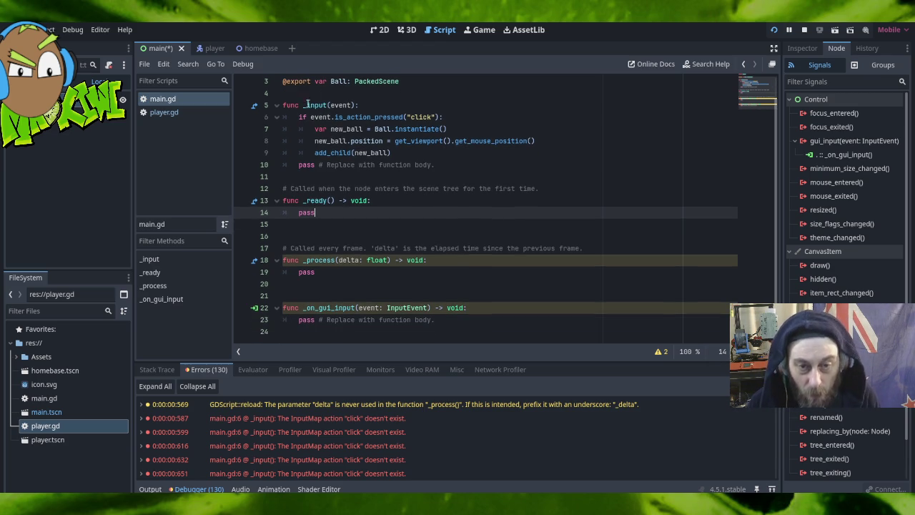
mouse_move(299, 117)
mouse_down()
mouse_move(350, 141)
mouse_move(419, 157)
mouse_up()
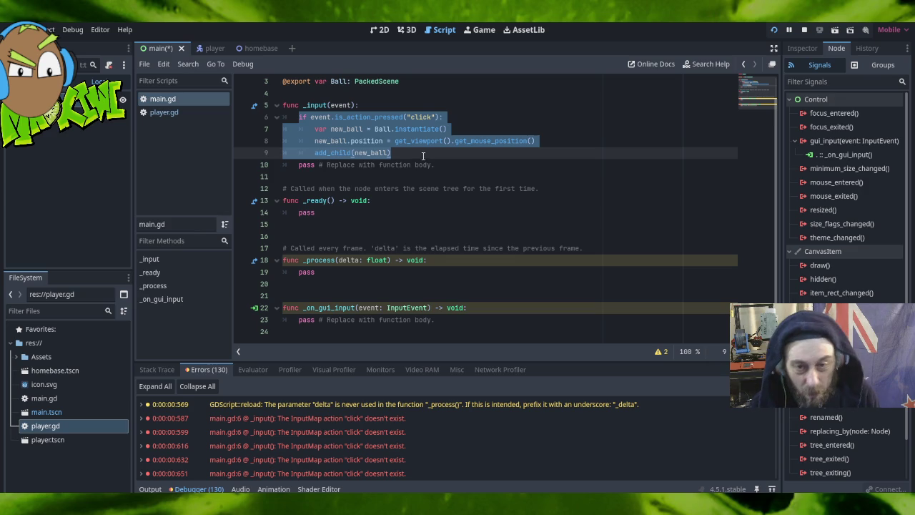
scroll(431, 167, up, 1)
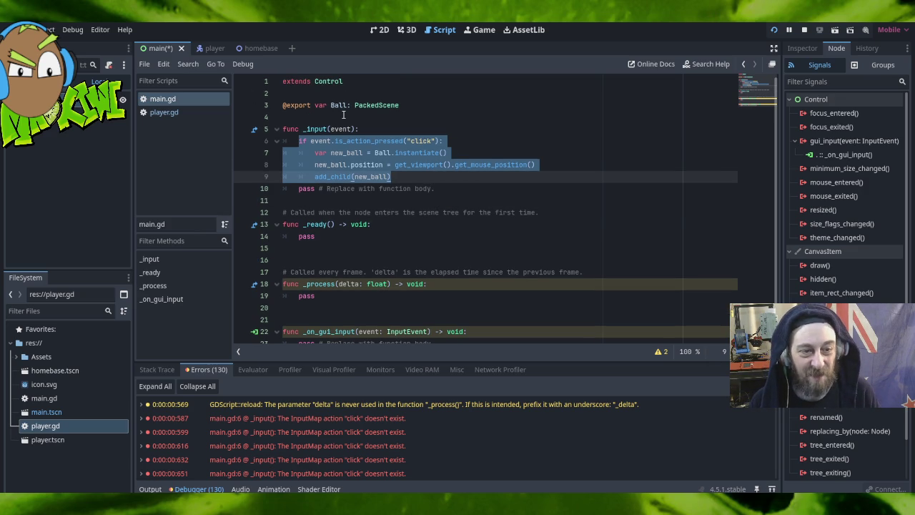
click(183, 113)
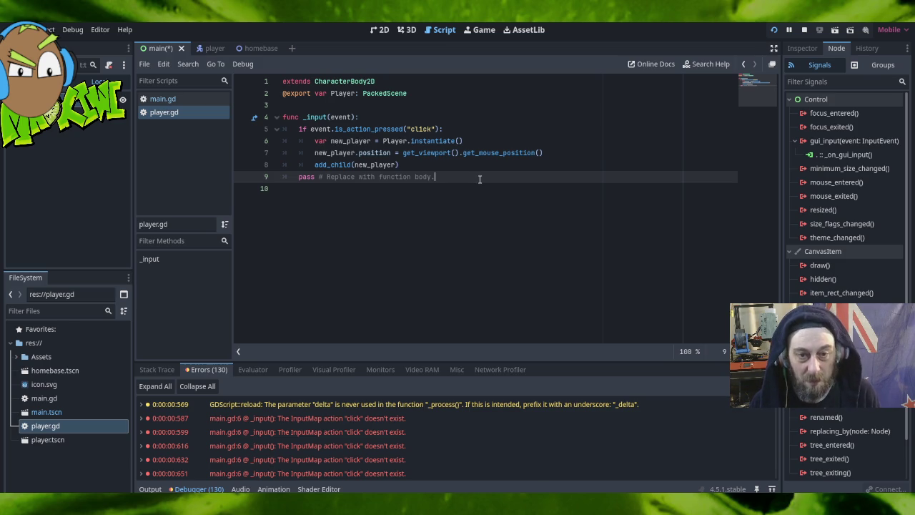
Delete the blank line above func _input in player.gd, close the running game, and switch to main.gd.
click(410, 94)
key(Delete)
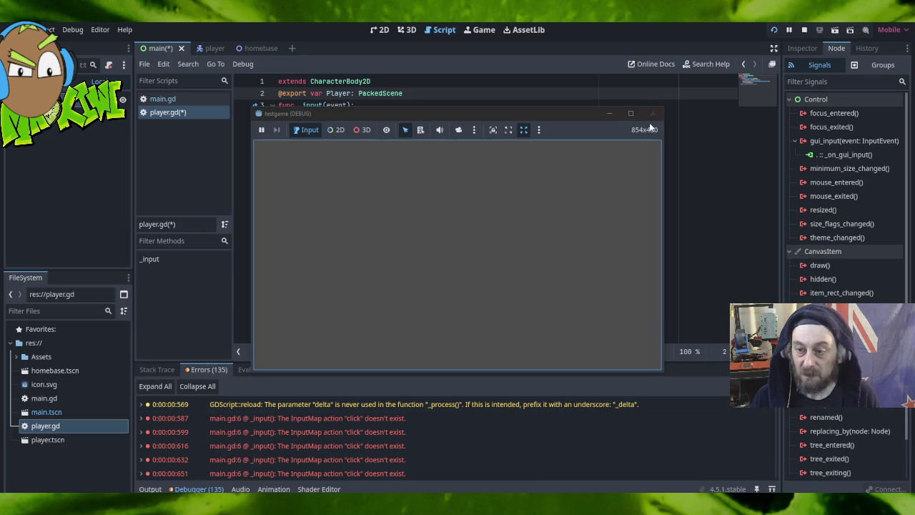
click(652, 113)
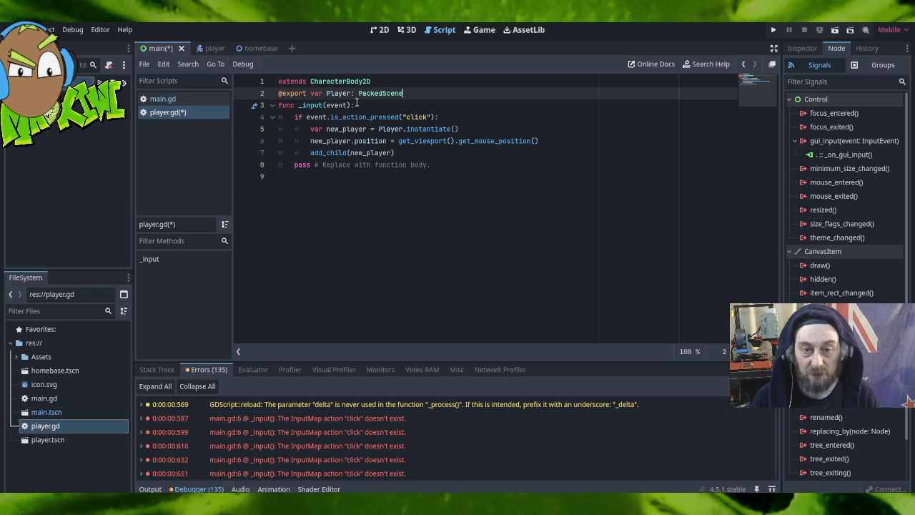
click(163, 100)
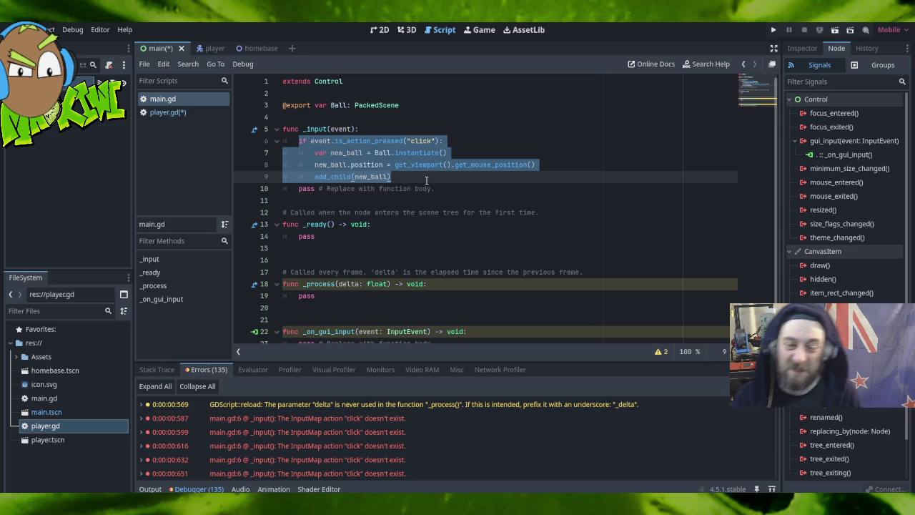
Review the ball position-setting line and surrounding spawn code in main.gd.
click(550, 130)
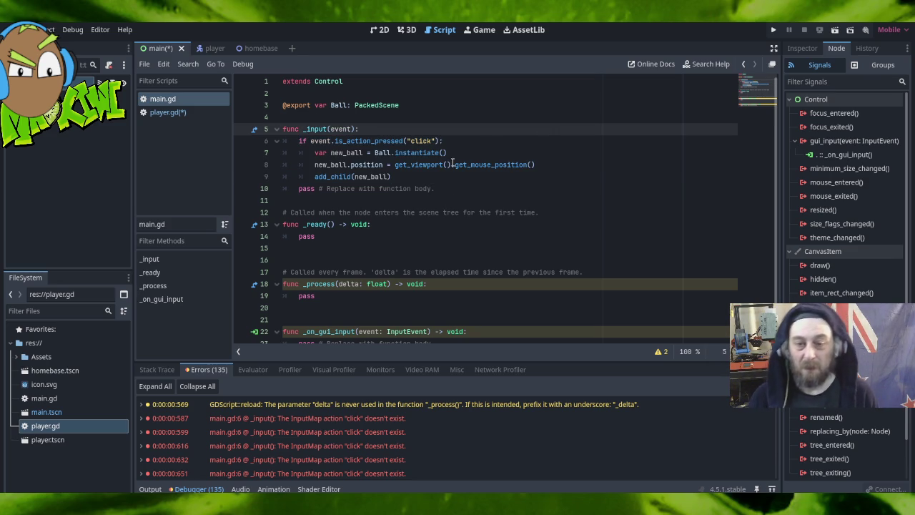
click(452, 165)
click(472, 151)
triple_click(571, 168)
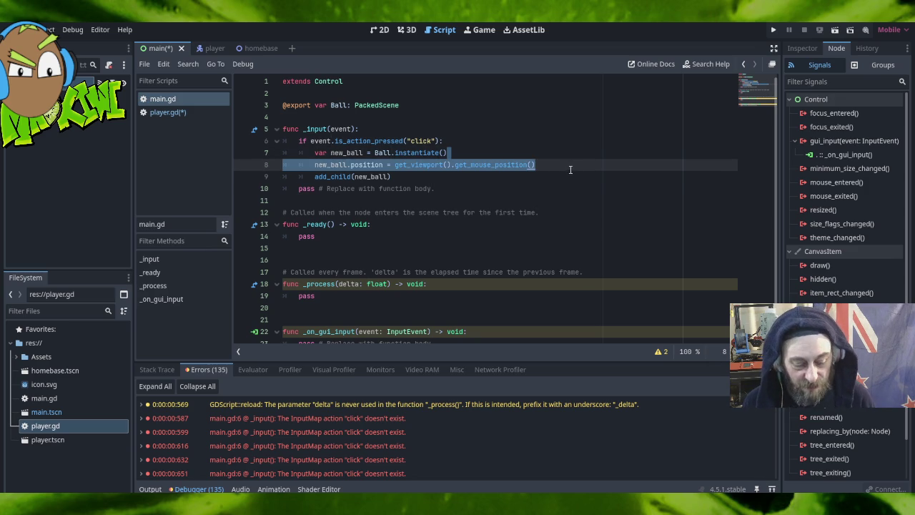
scroll(535, 203, down, 1)
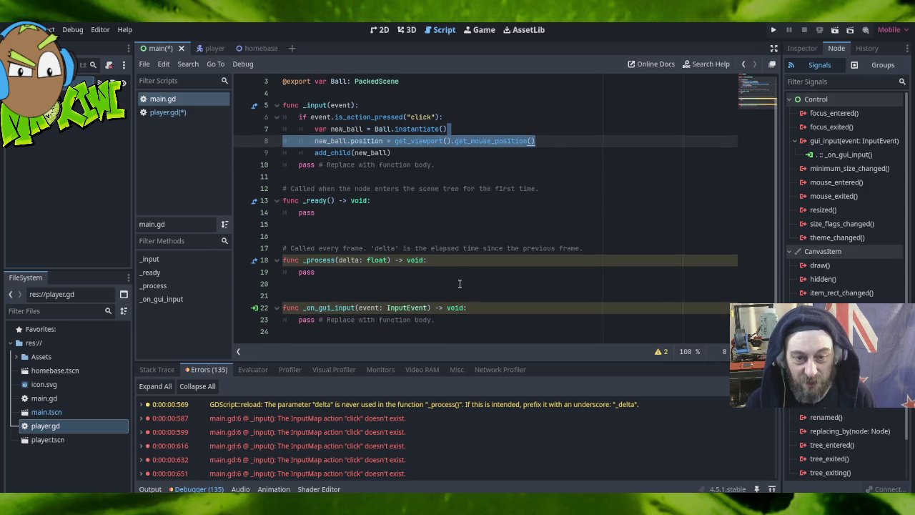
click(457, 116)
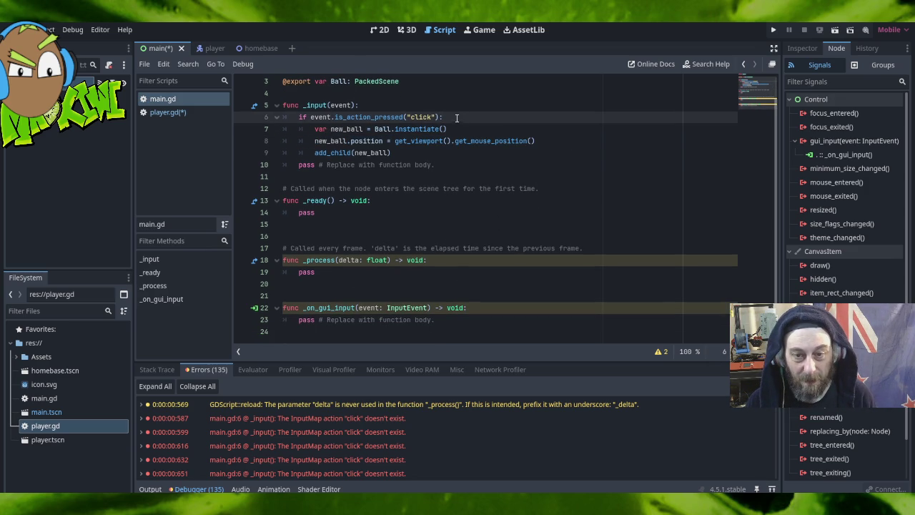
scroll(474, 156, up, 1)
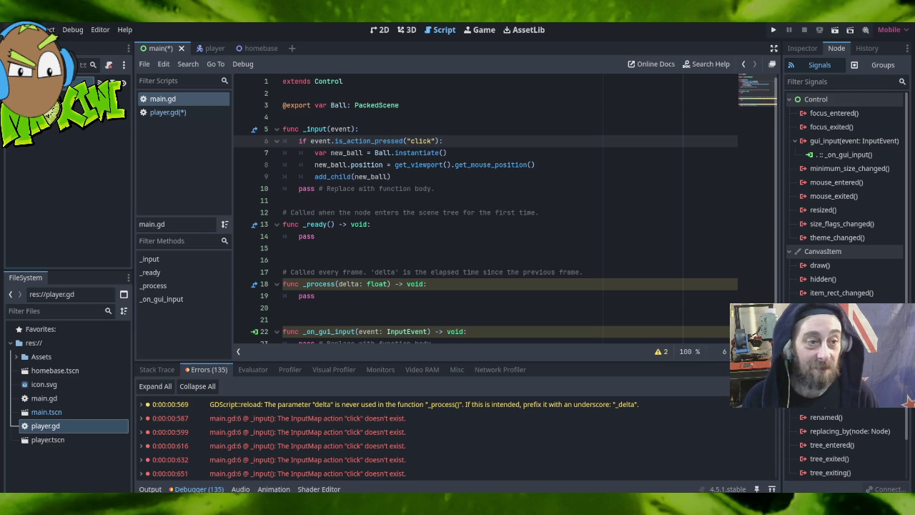
Save both scripts with Scene > Save All Scenes, then select main.gd lines 2 to 10.
click(18, 30)
click(36, 143)
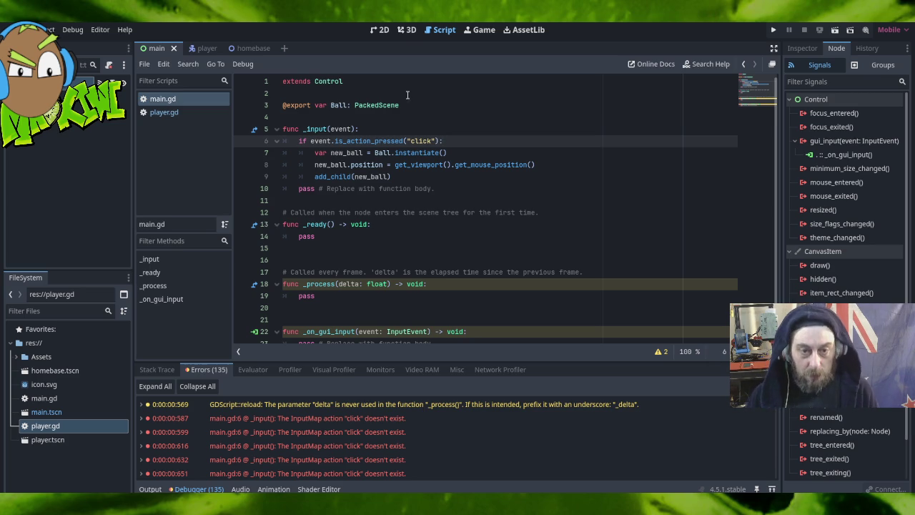
click(388, 95)
mouse_move(388, 95)
mouse_down()
mouse_move(437, 108)
mouse_move(429, 132)
mouse_move(465, 188)
mouse_up()
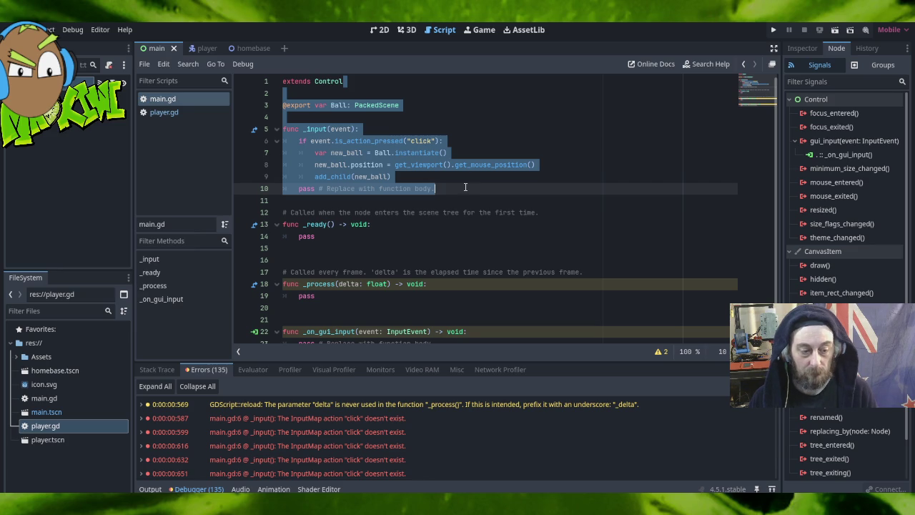
Rename every Ball to Player and every new_ball to new_player in main.gd.
drag(465, 187, 441, 93)
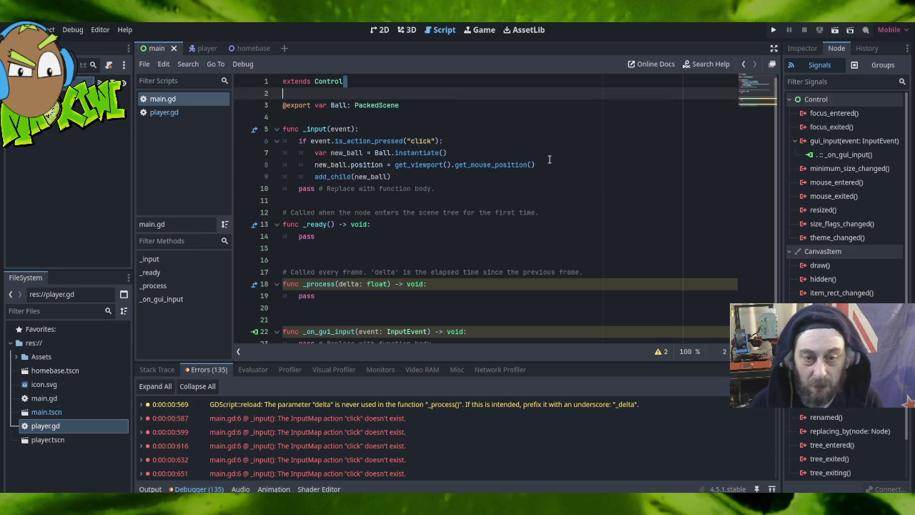
double_click(339, 105)
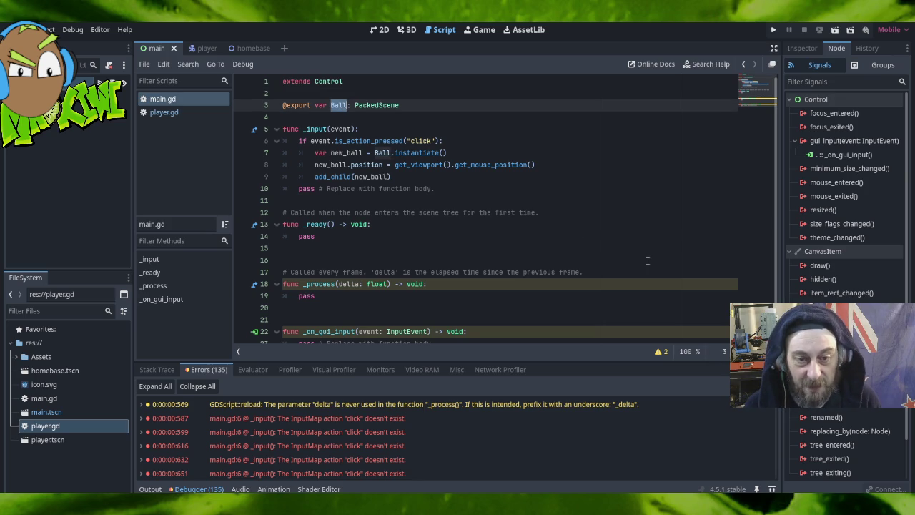
key(ctrl+d)
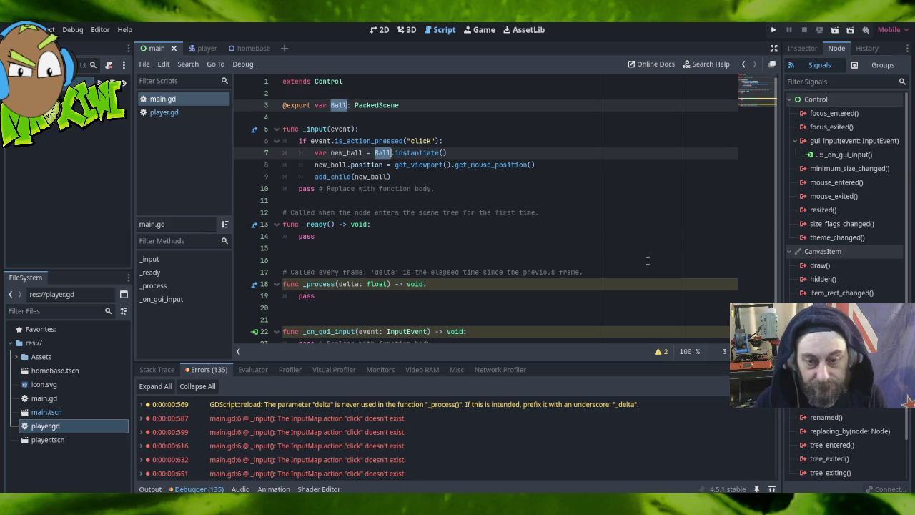
text(Player)
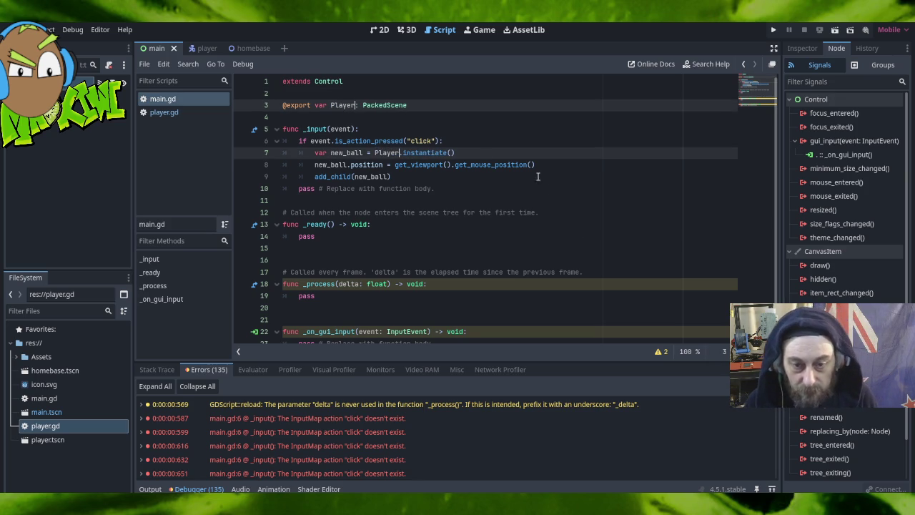
double_click(352, 153)
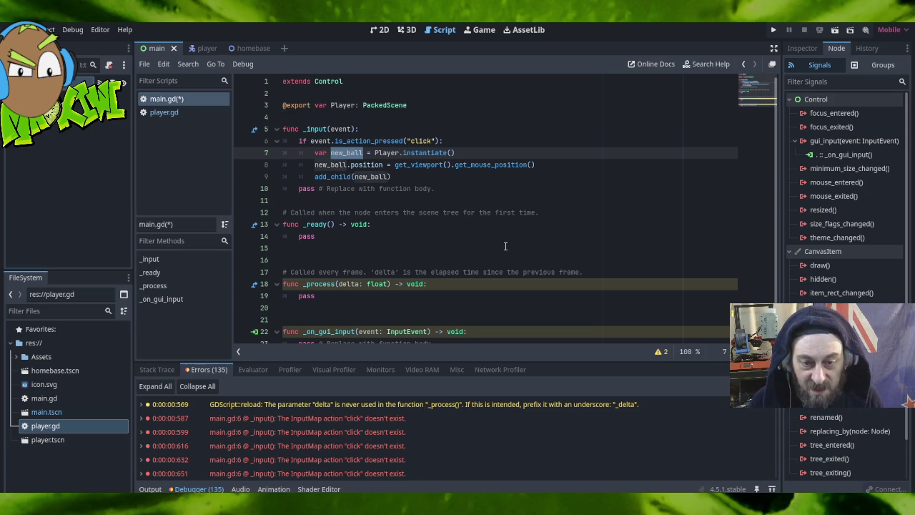
key(ctrl+d)
key(ctrl+d)
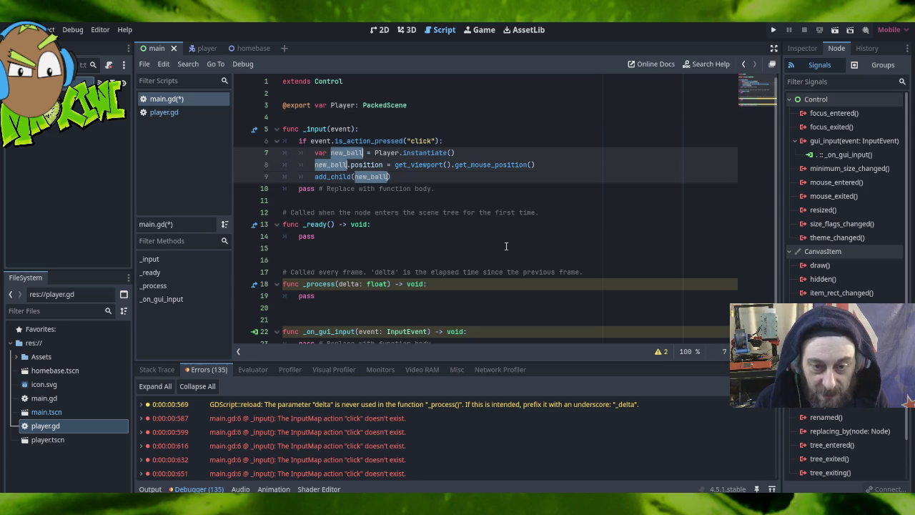
text(new_player)
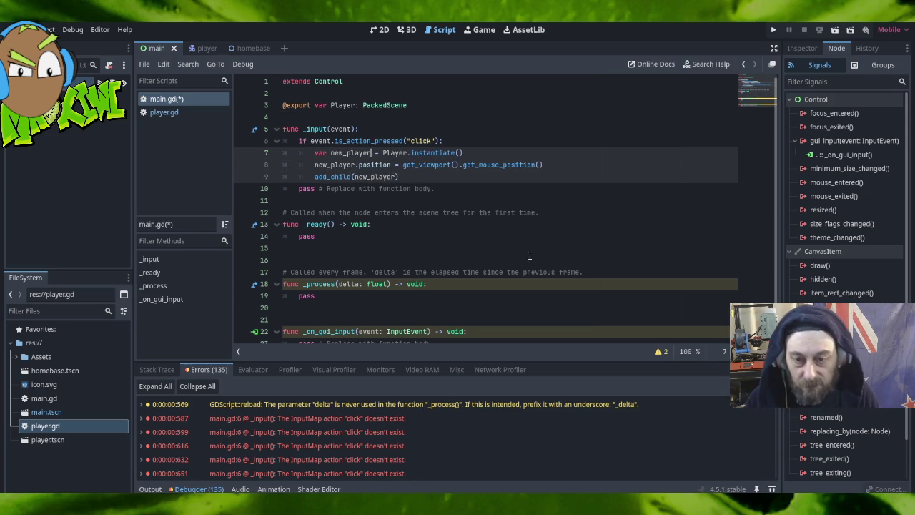
Remove the extra blank lines below _ready, leaving one blank line after pass.
click(544, 120)
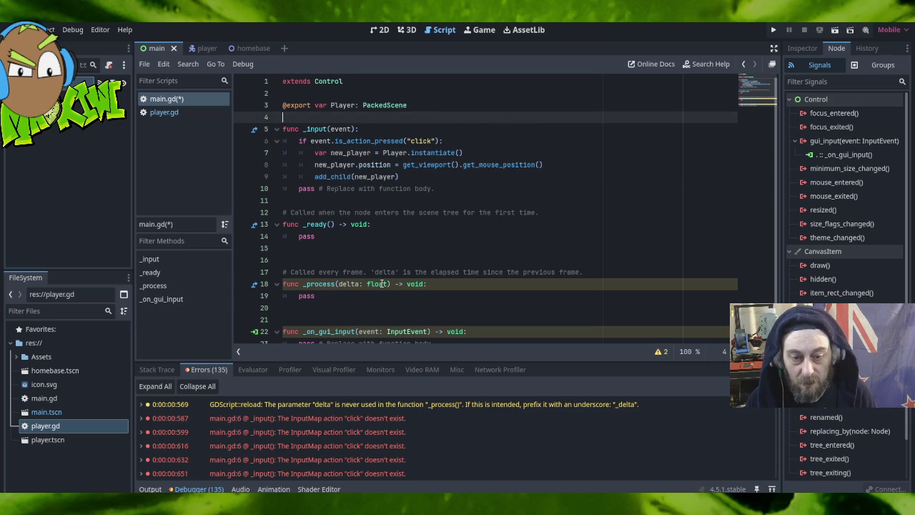
scroll(462, 268, down, 1)
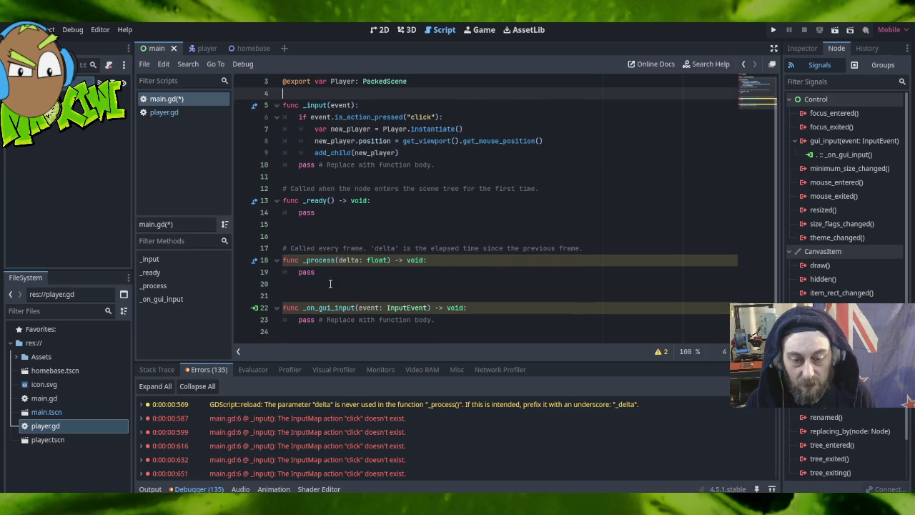
click(322, 211)
key(Delete)
key(Delete)
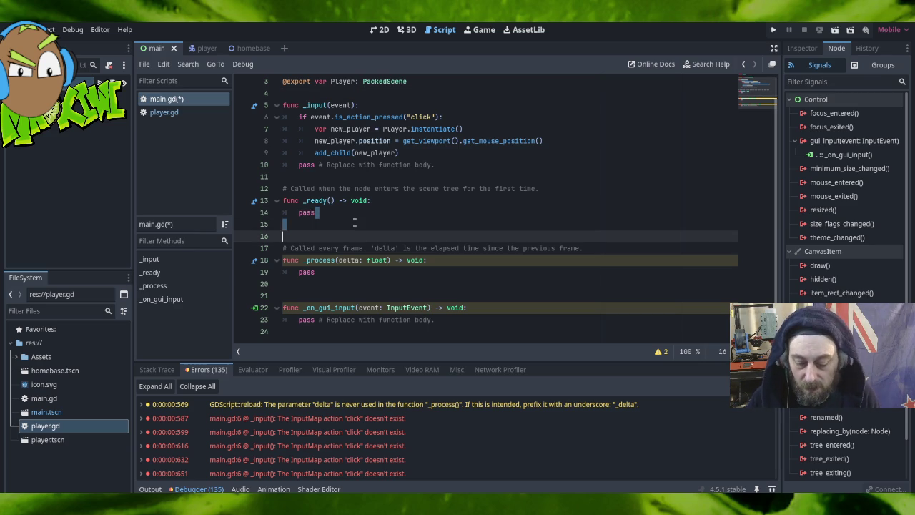
scroll(353, 224, up, 1)
key(Return)
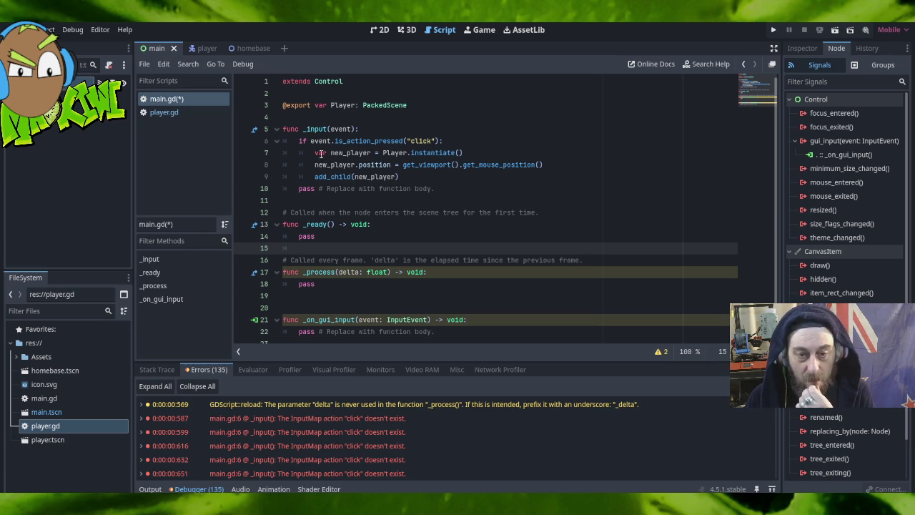
Review the new_player instantiate and mouse-position lines, then save main.gd via Scene > Save.
drag(315, 153, 488, 154)
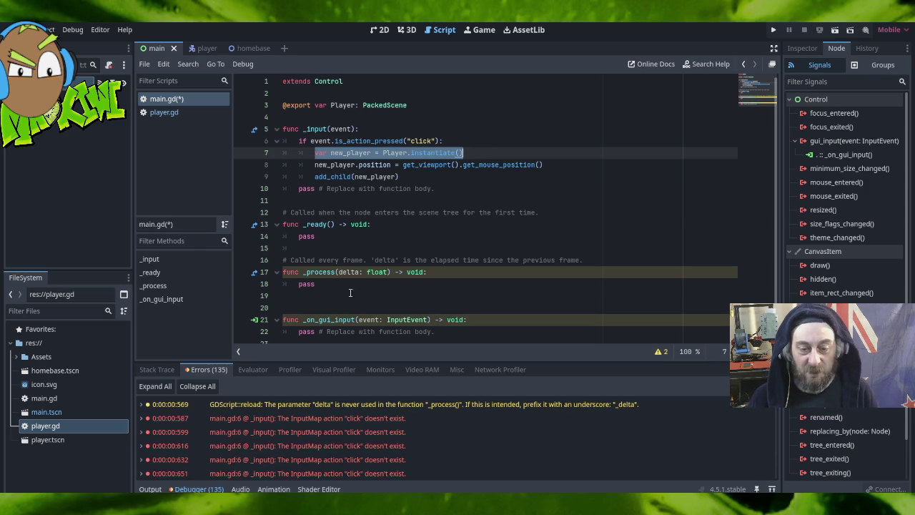
click(465, 152)
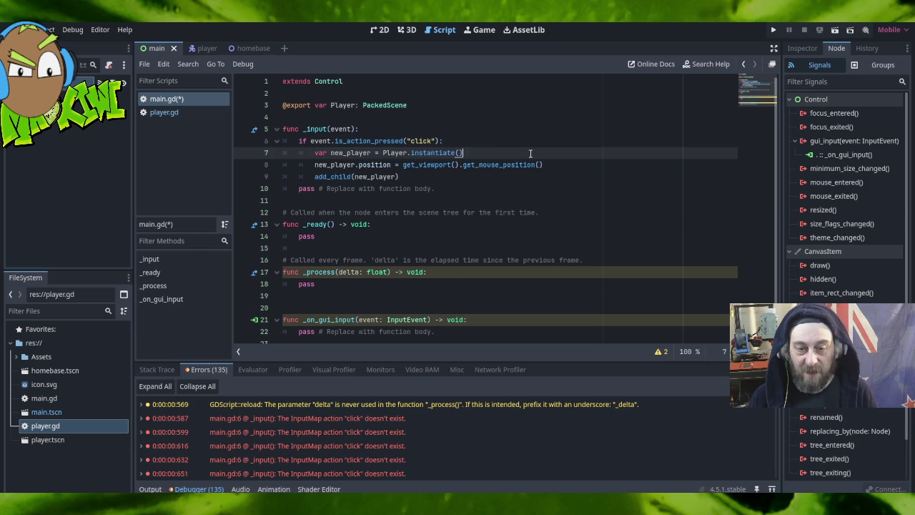
drag(403, 164, 572, 163)
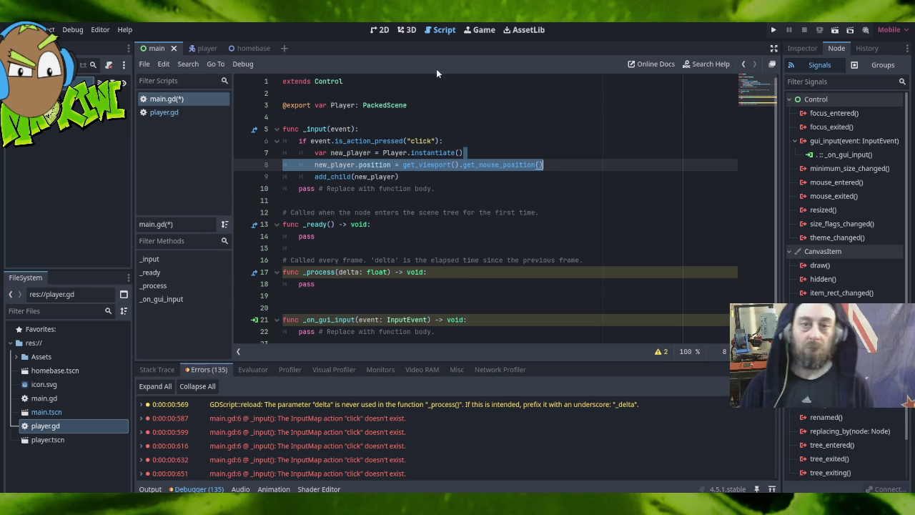
click(10, 30)
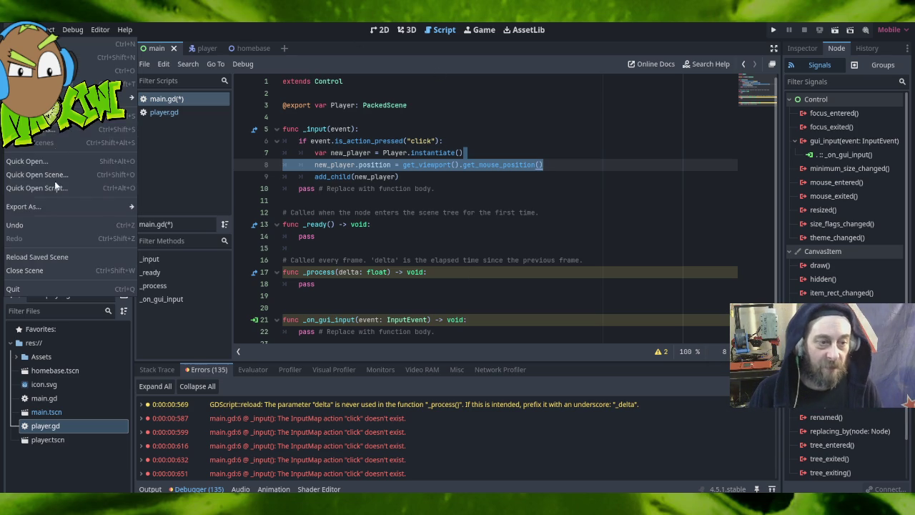
click(43, 116)
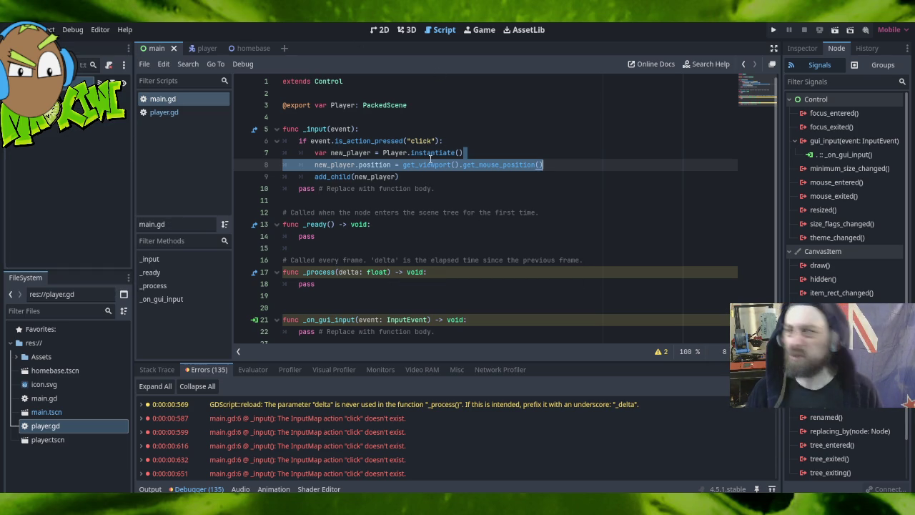
Open player.gd in the script editor.
mouse_move(429, 158)
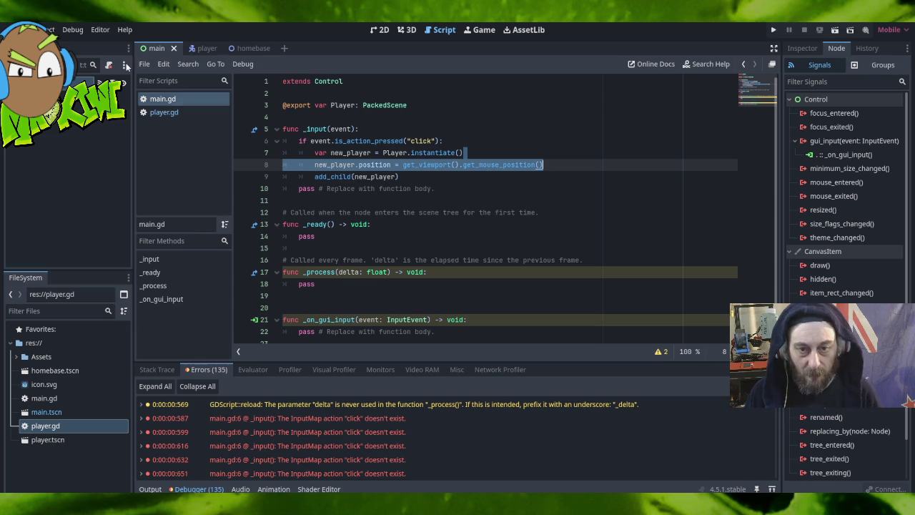
click(18, 29)
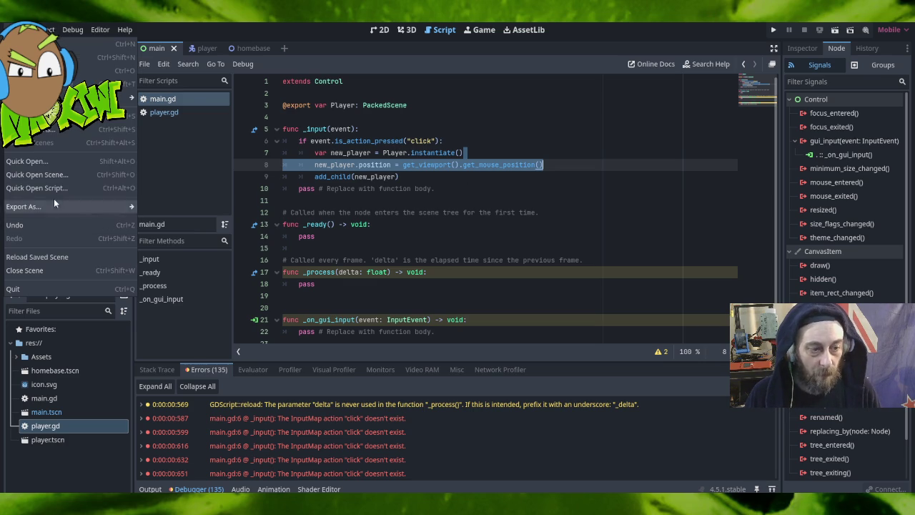
click(18, 29)
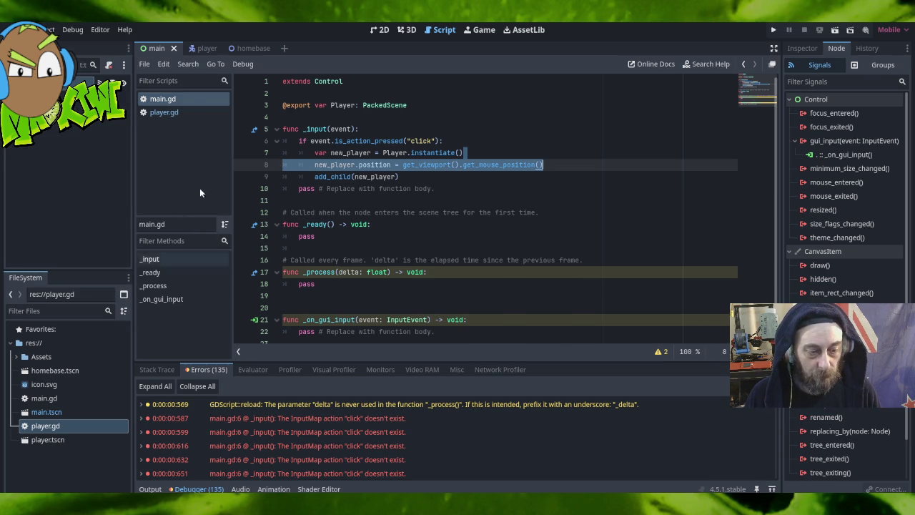
click(182, 108)
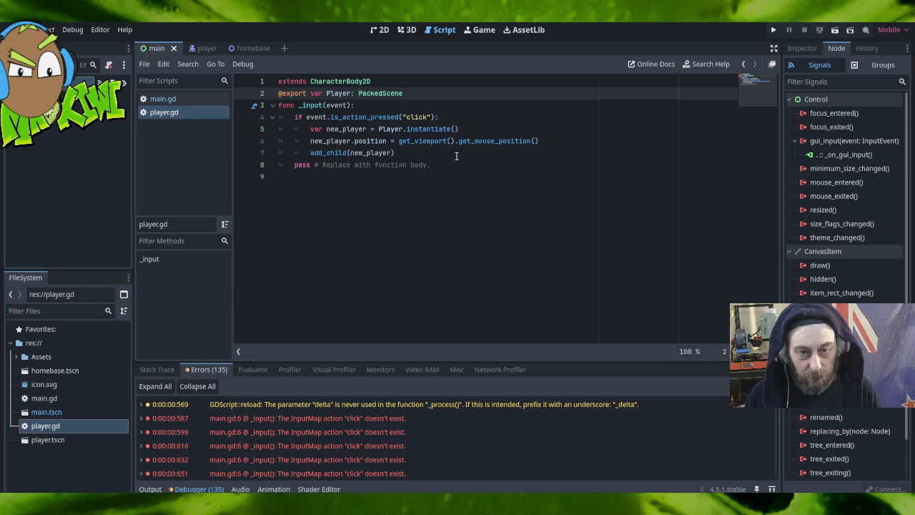
Delete lines 3–9 of player.gd, keeping only extends and the exported Player, save, and switch to the player scene.
mouse_move(414, 94)
mouse_down()
mouse_move(436, 129)
mouse_move(422, 189)
mouse_up()
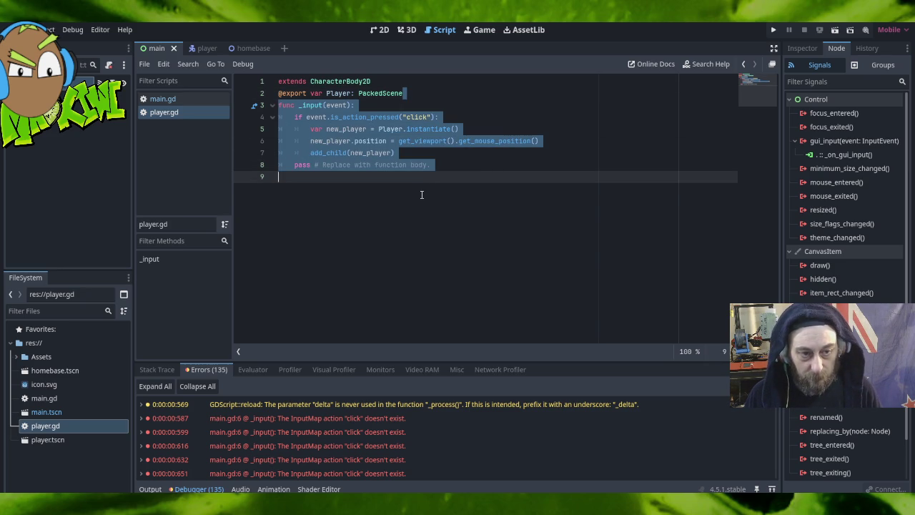
key(BackSpace)
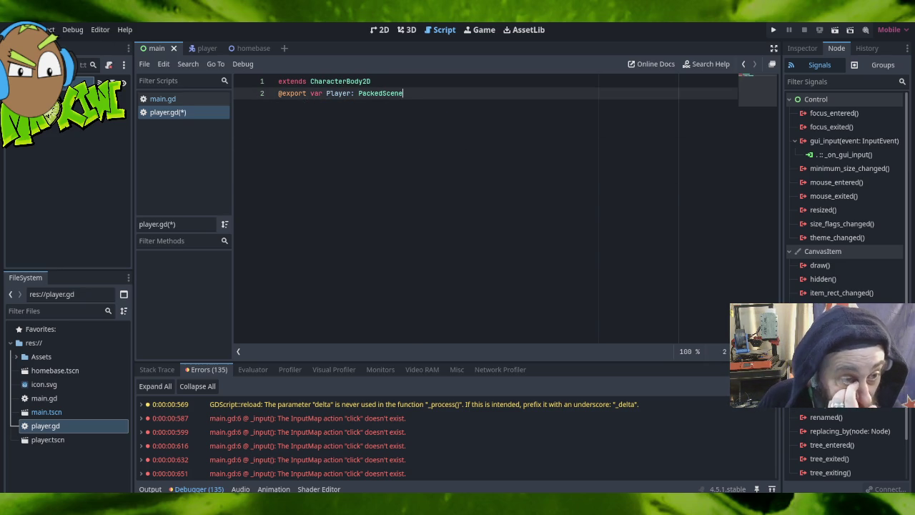
click(10, 29)
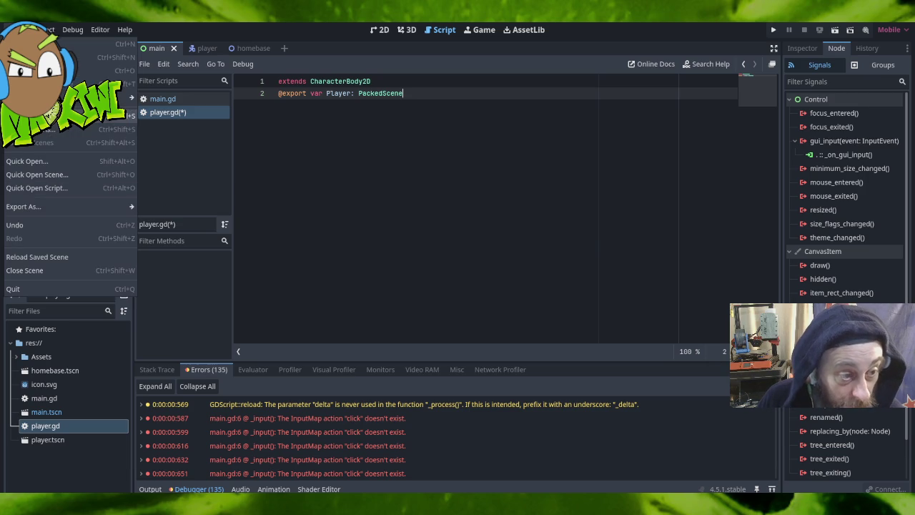
click(43, 115)
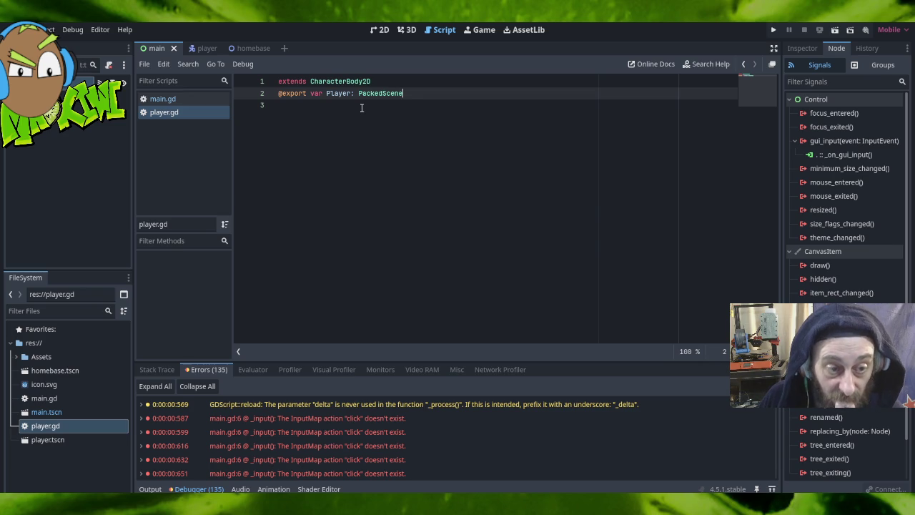
click(207, 49)
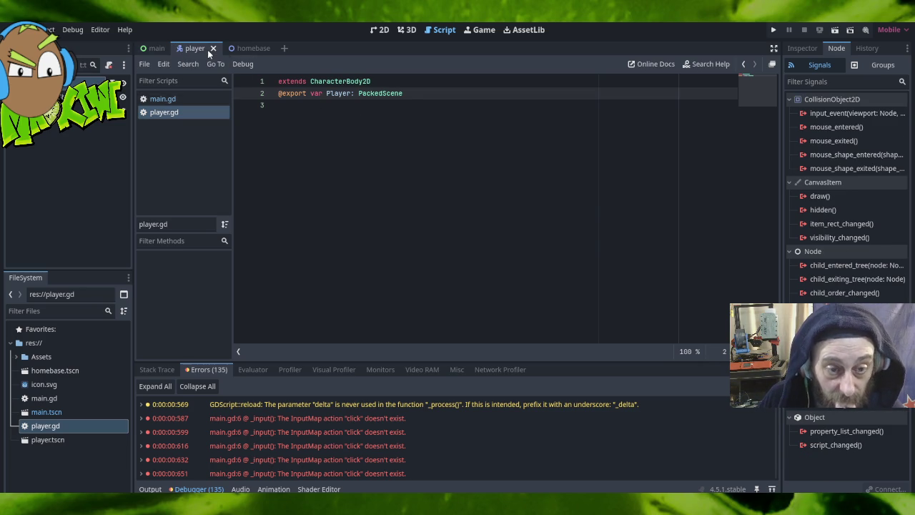
Look over main.gd's spawning code, then use Project > Quit to Project List to leave testgame.
click(186, 99)
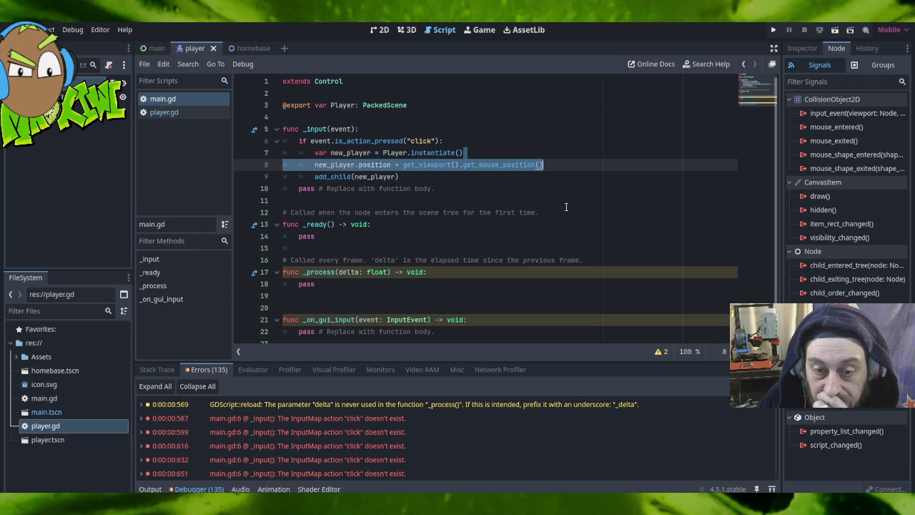
mouse_move(388, 151)
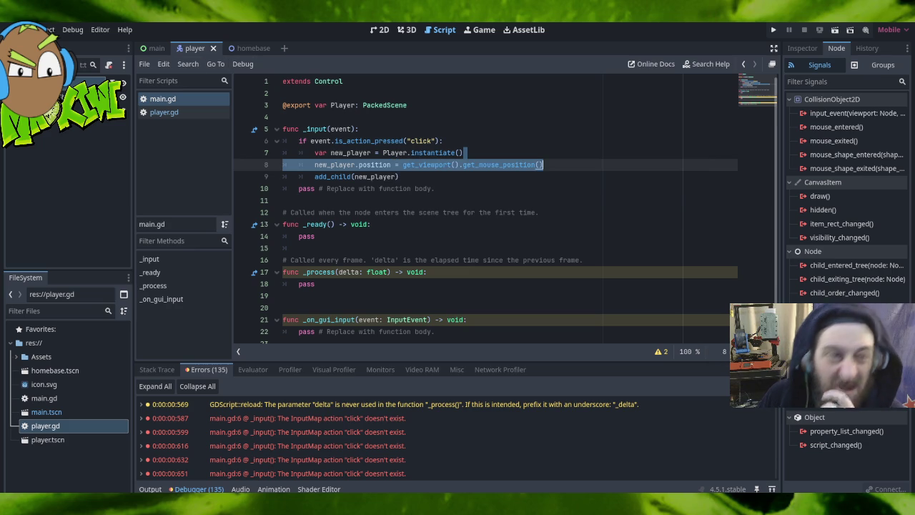
click(17, 29)
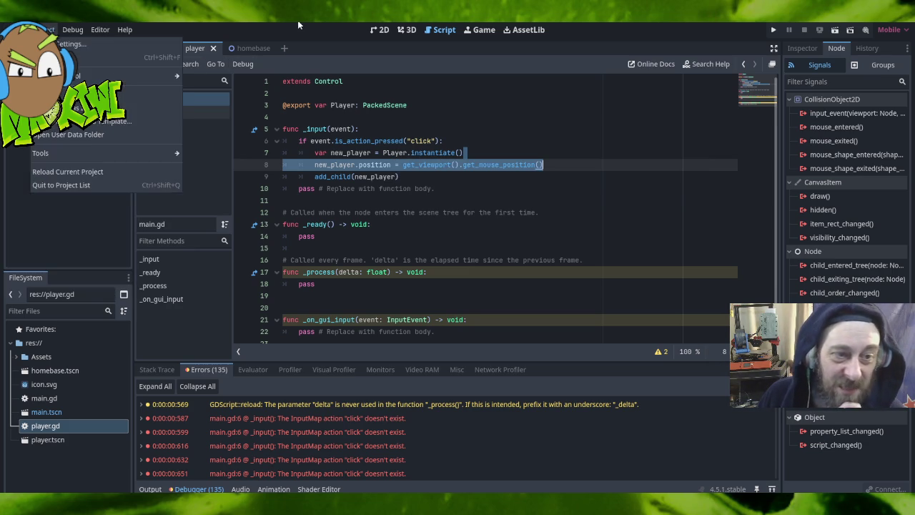
click(163, 29)
click(17, 29)
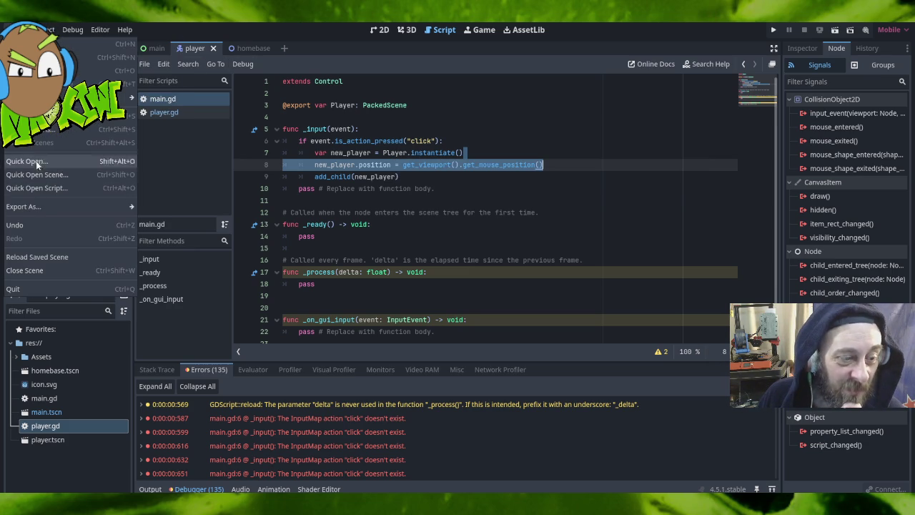
click(43, 29)
click(43, 29)
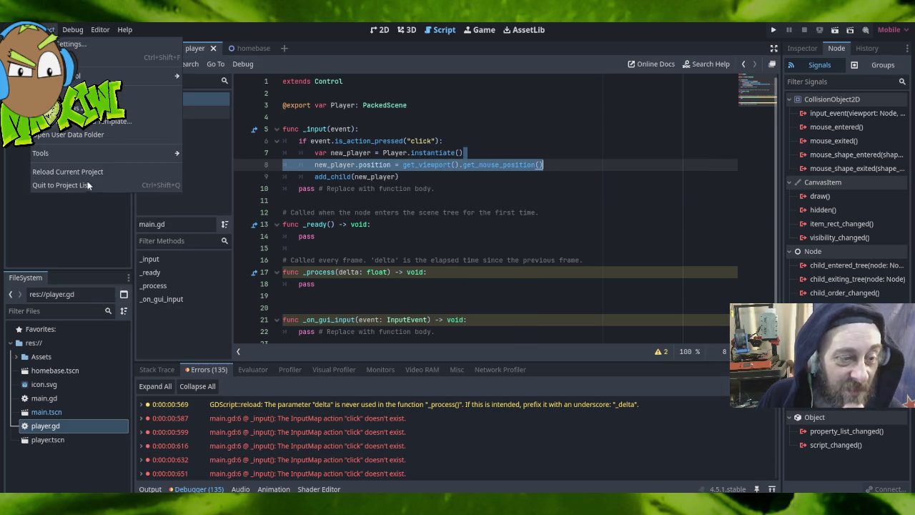
click(72, 184)
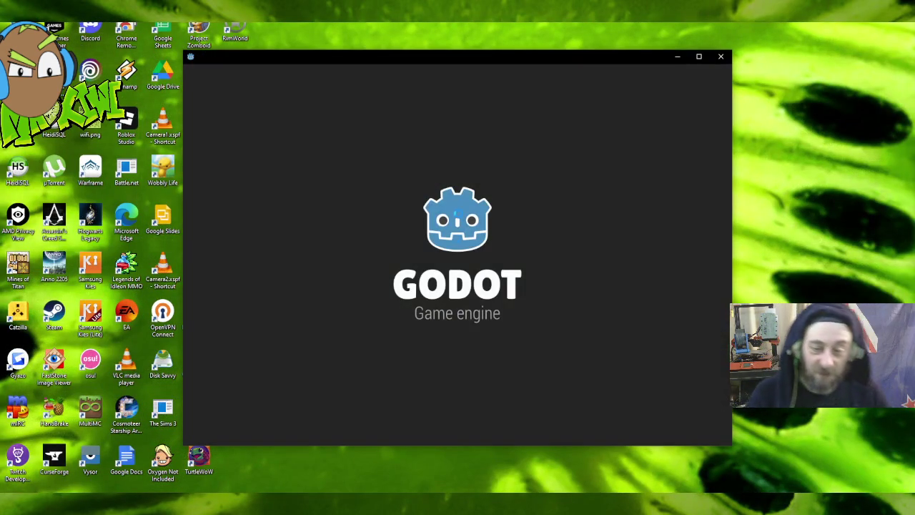
Open the instancing reference project from the Project Manager and view its Main.gd script.
double_click(354, 152)
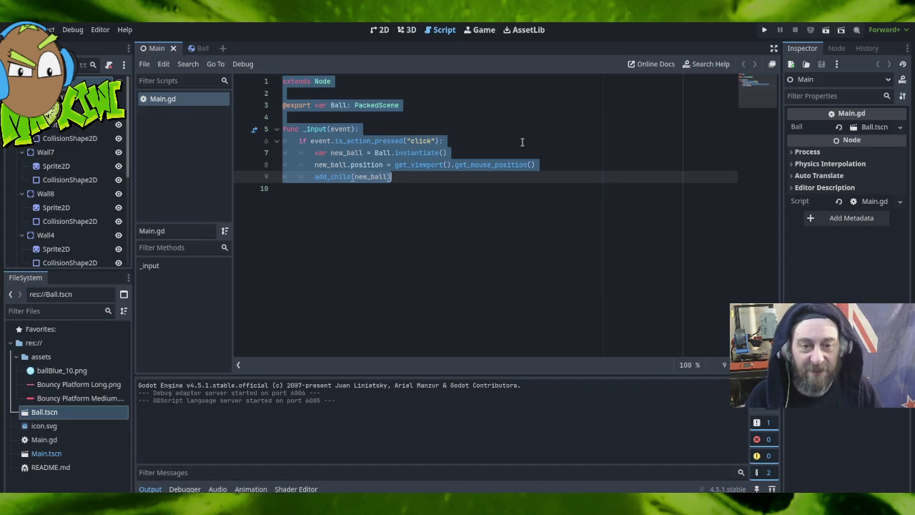
click(390, 258)
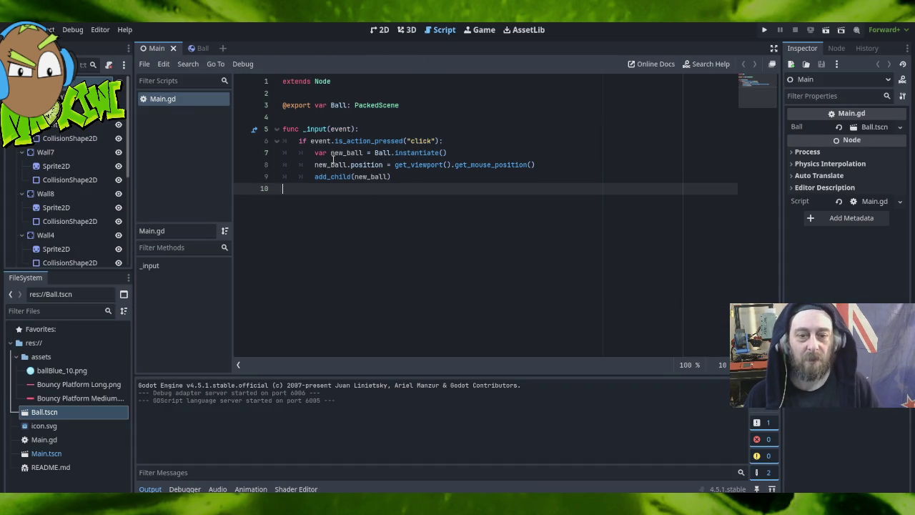
mouse_move(336, 139)
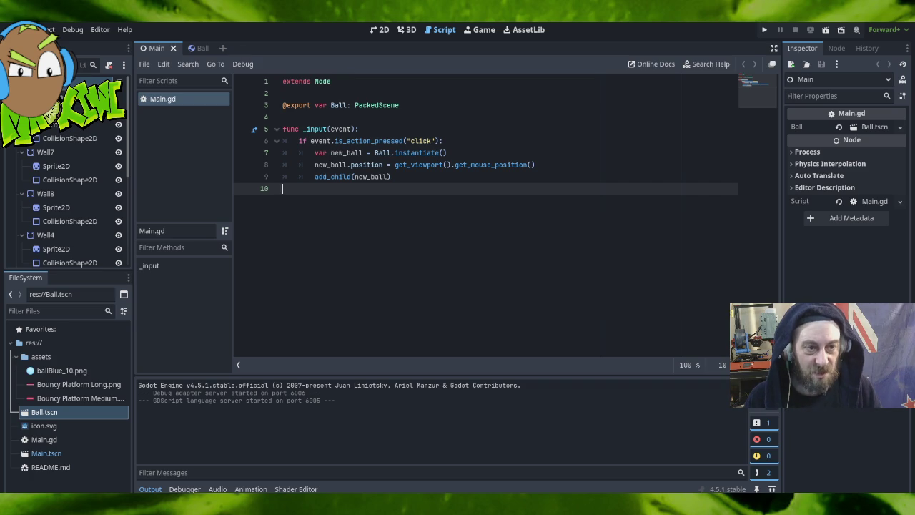
Confirm Project Settings > Application > Run uses res://Main.tscn, then view Main.tscn in 2D.
click(42, 29)
click(77, 55)
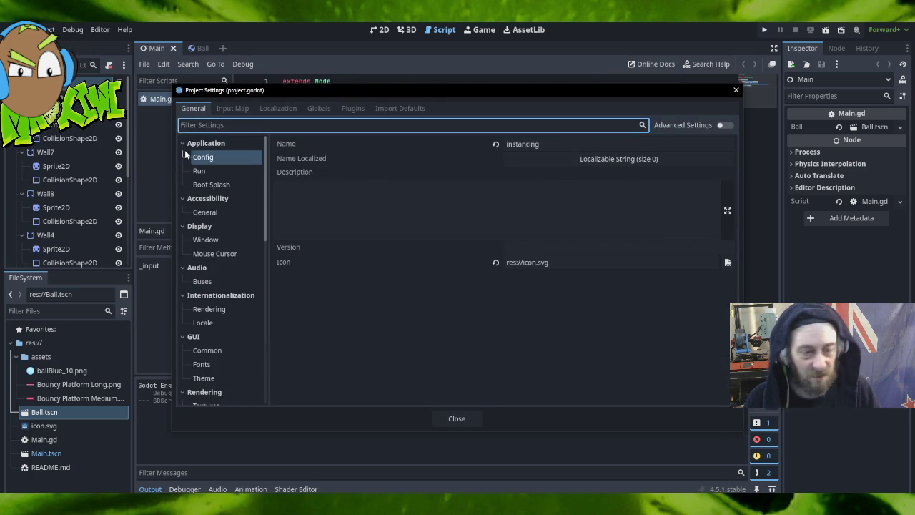
click(200, 170)
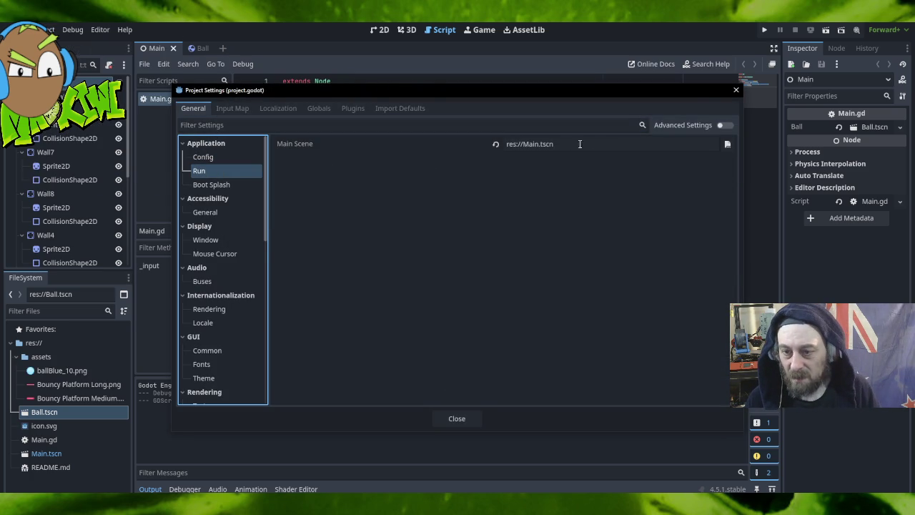
click(735, 89)
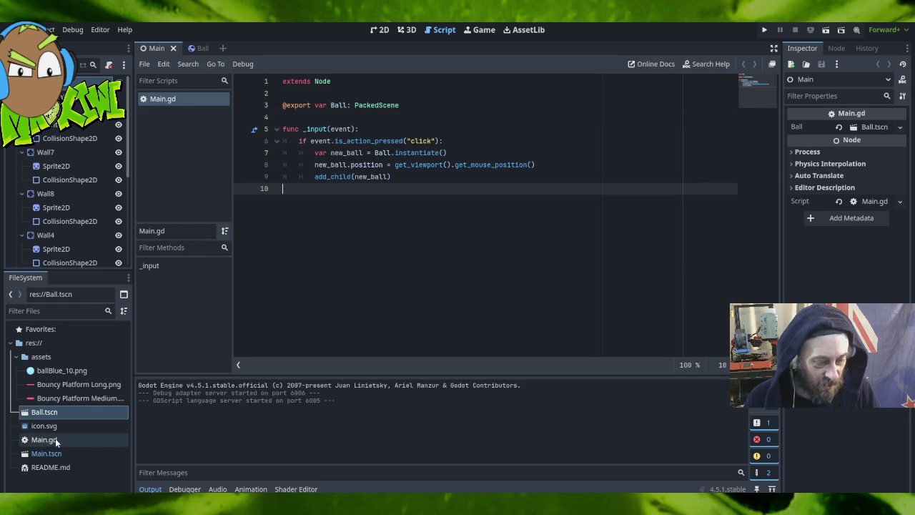
click(64, 454)
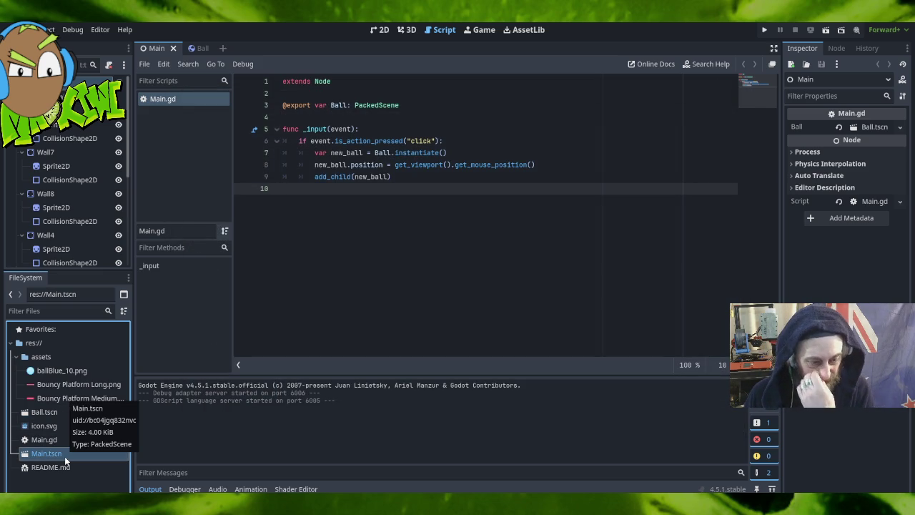
click(384, 30)
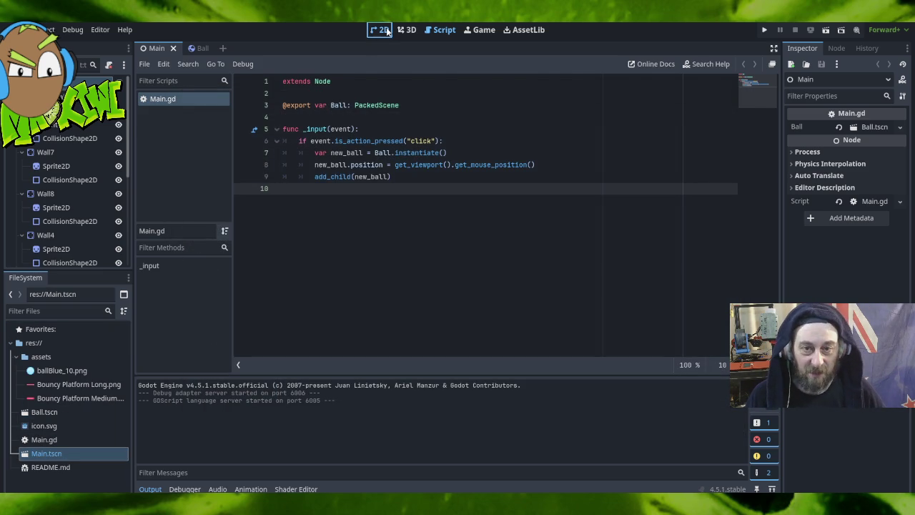
scroll(409, 205, down, 5)
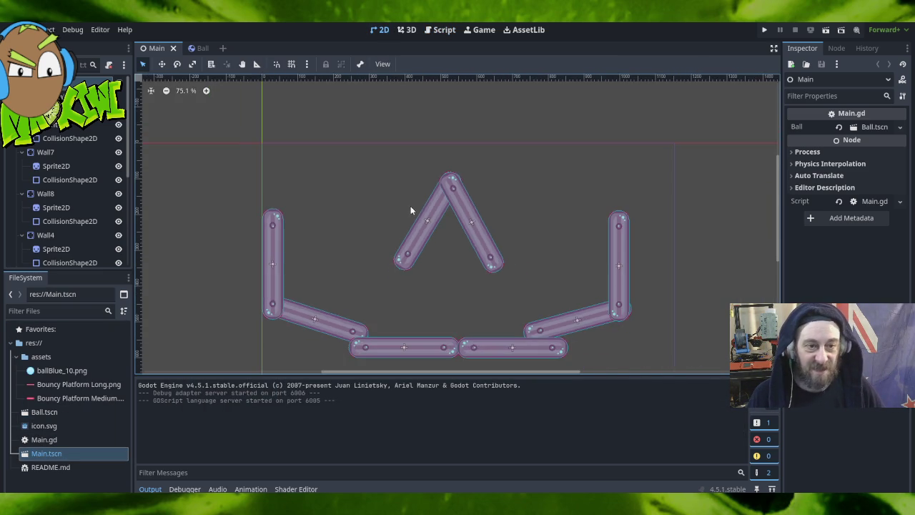
click(196, 48)
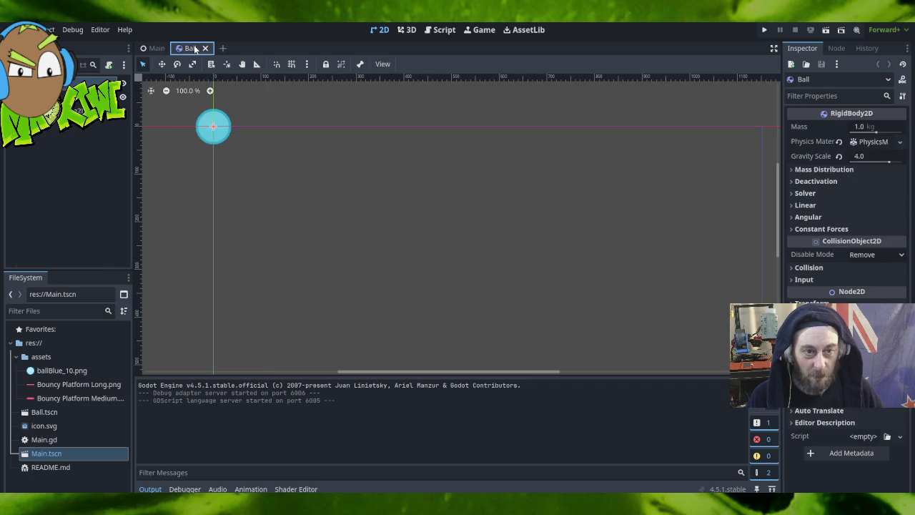
click(154, 49)
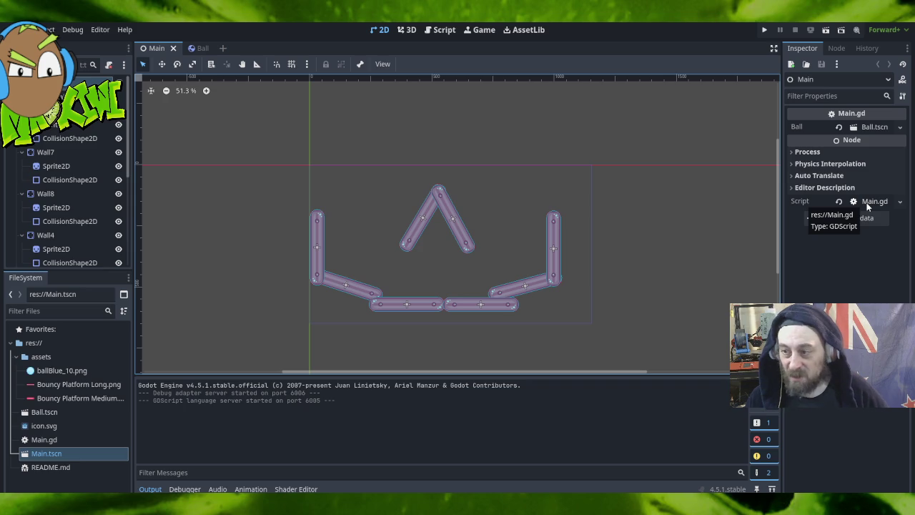
click(76, 441)
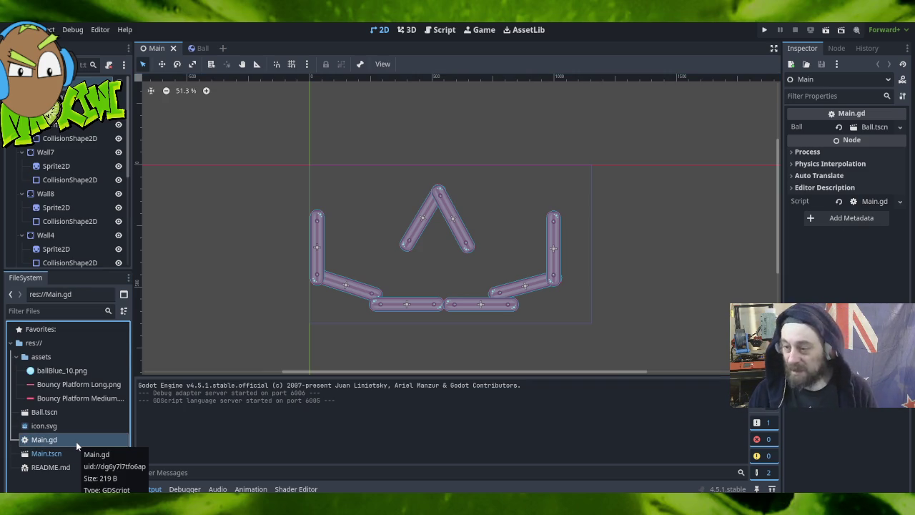
click(72, 421)
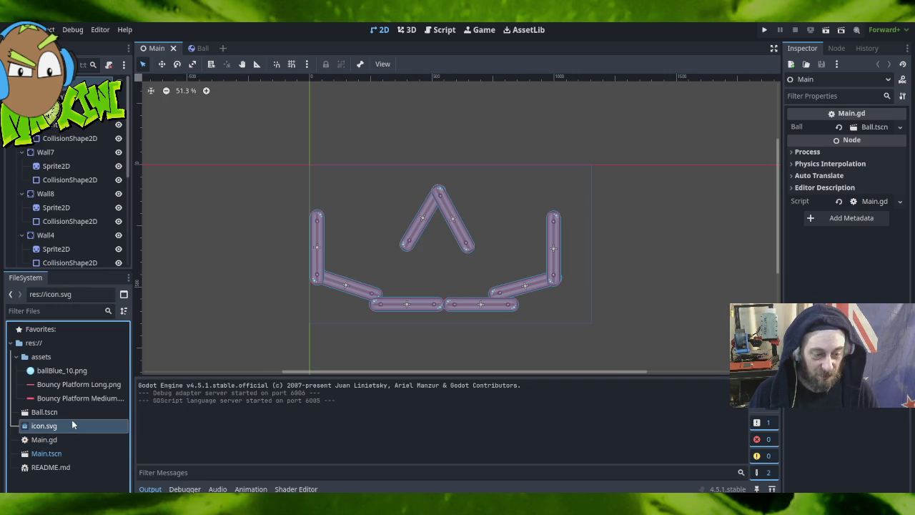
click(73, 411)
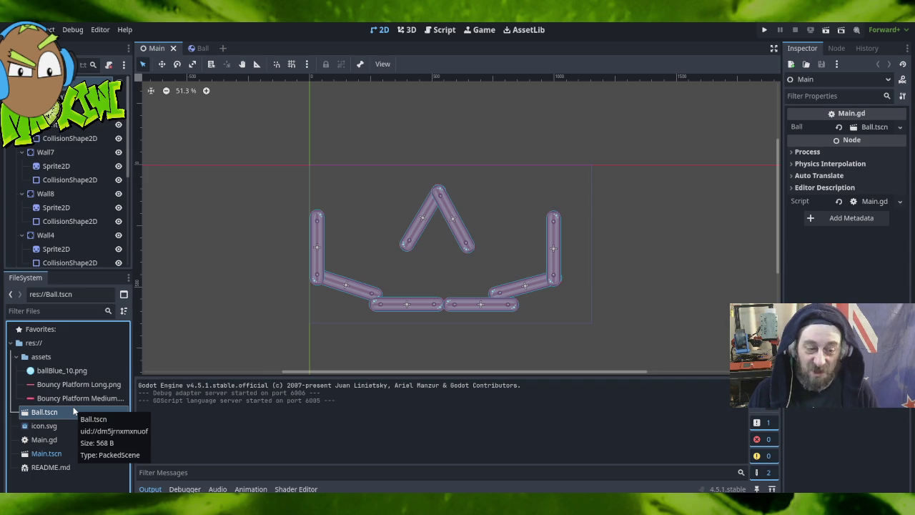
click(193, 48)
click(154, 48)
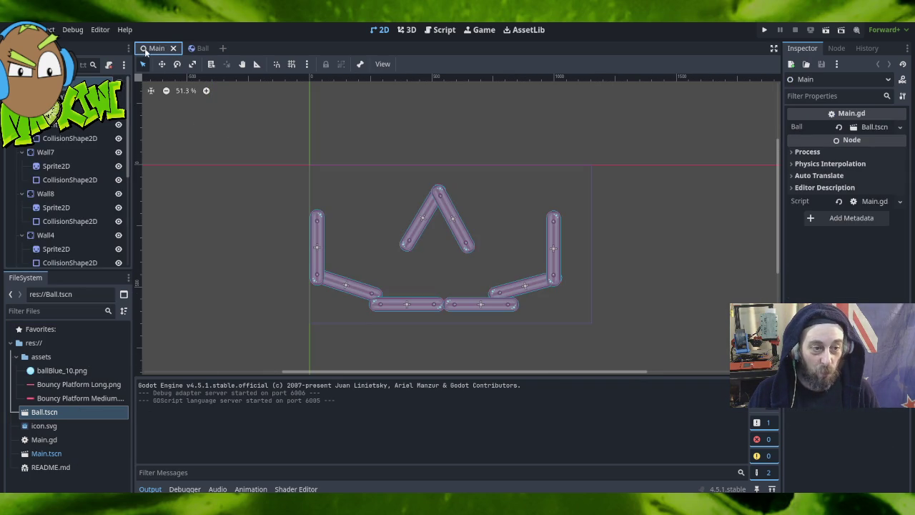
click(444, 32)
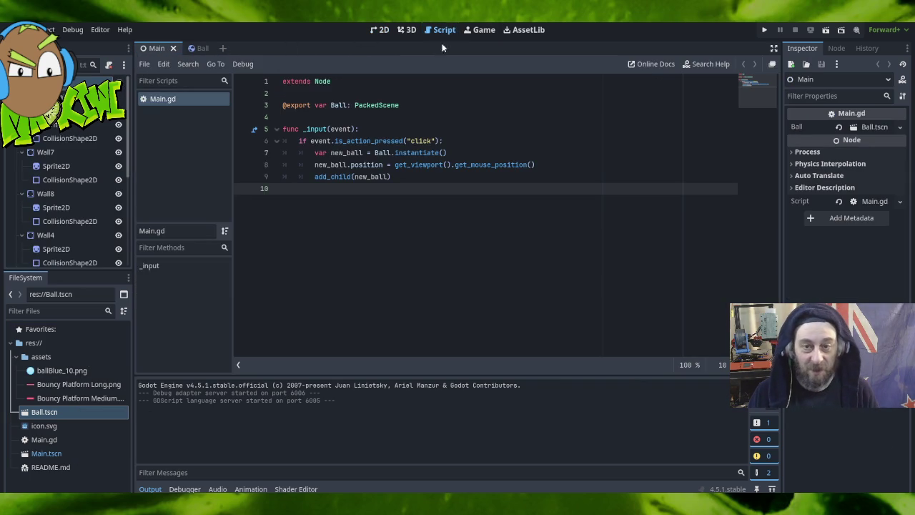